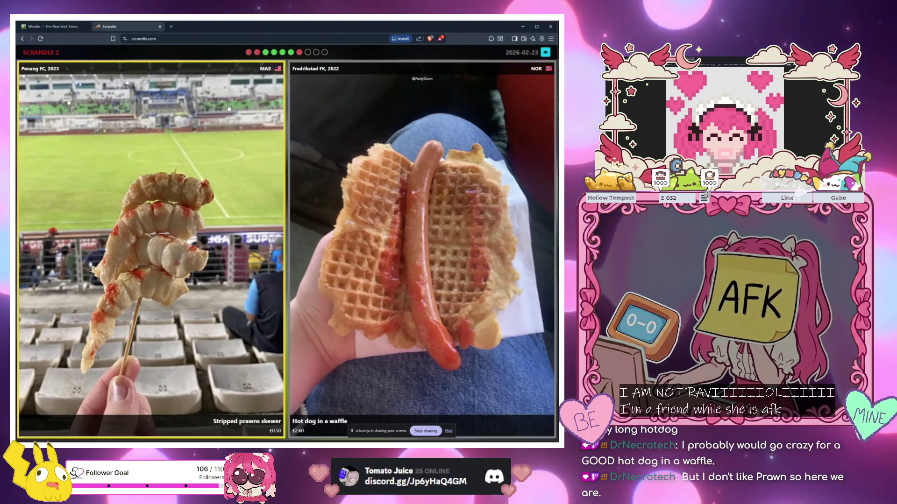
- Vote for the Penang prawns skewer over the waffle hot dog, then the Italian sausage pizza over the burger
click(207, 143)
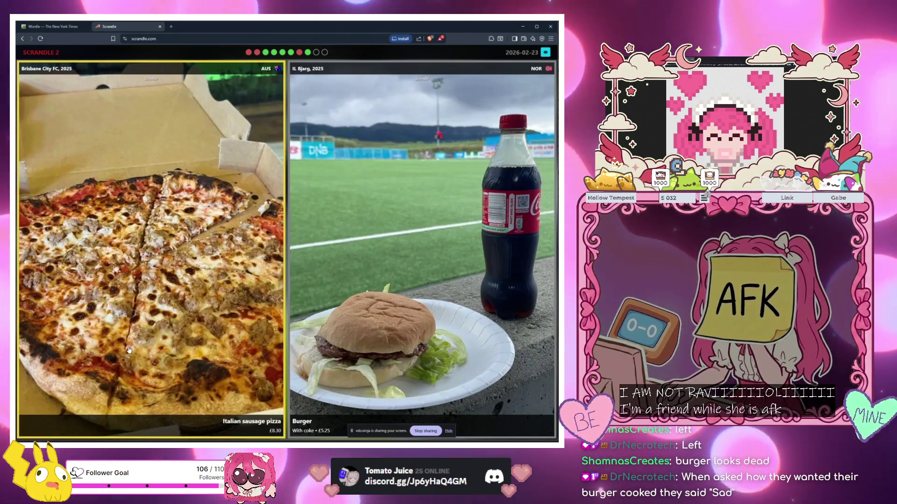
click(125, 252)
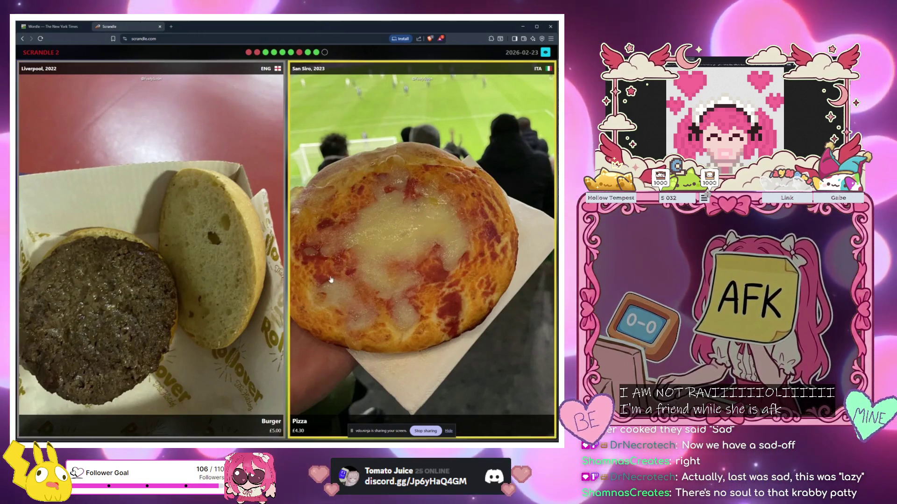
- Choose the San Siro 2023 pizza over the Liverpool 2022 burger, finishing with 7/10
click(379, 218)
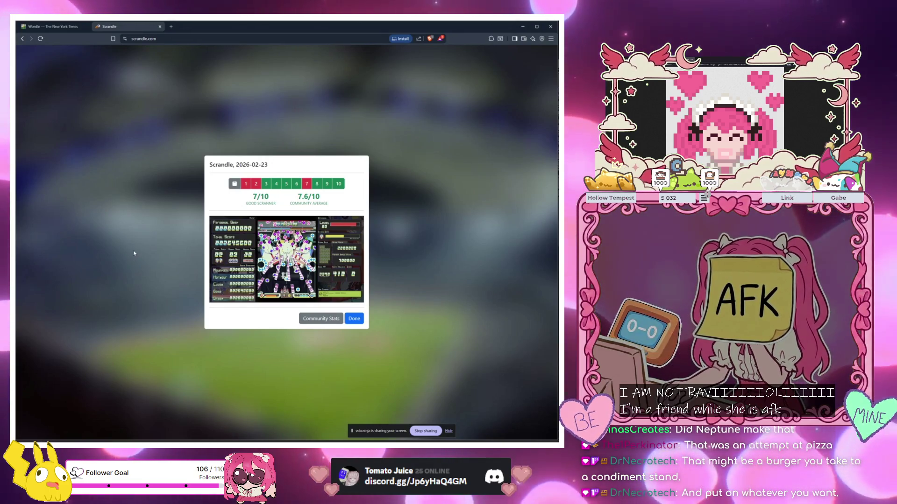
- Dismiss the Scrandle daily results and switch back to the Godot editor
click(355, 318)
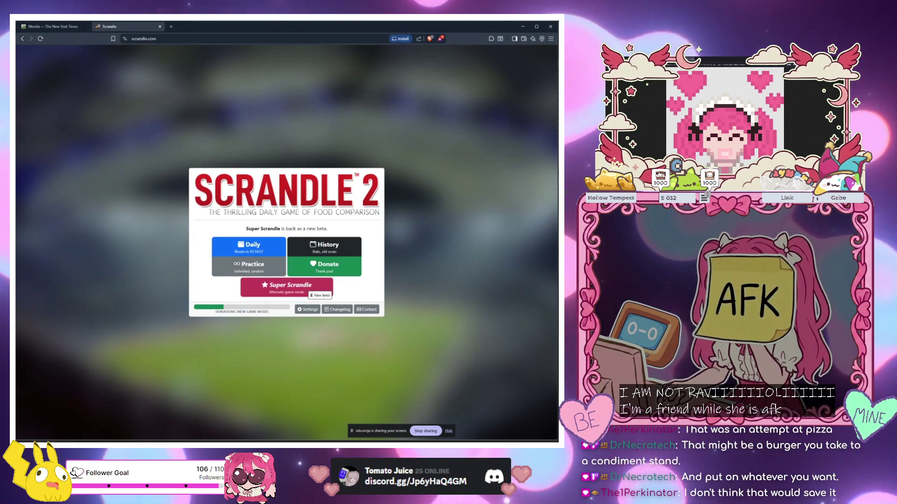
key(alt+Tab)
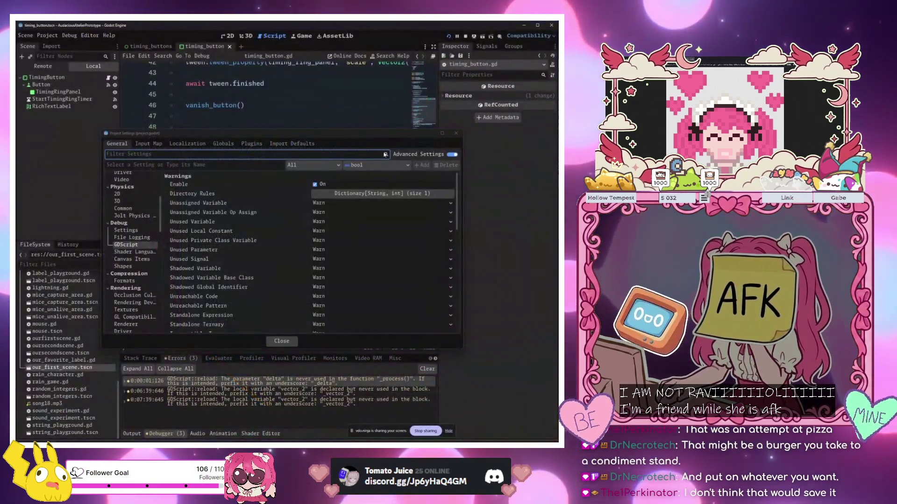
- Move the Project Settings window aside and close it
drag(386, 139, 461, 133)
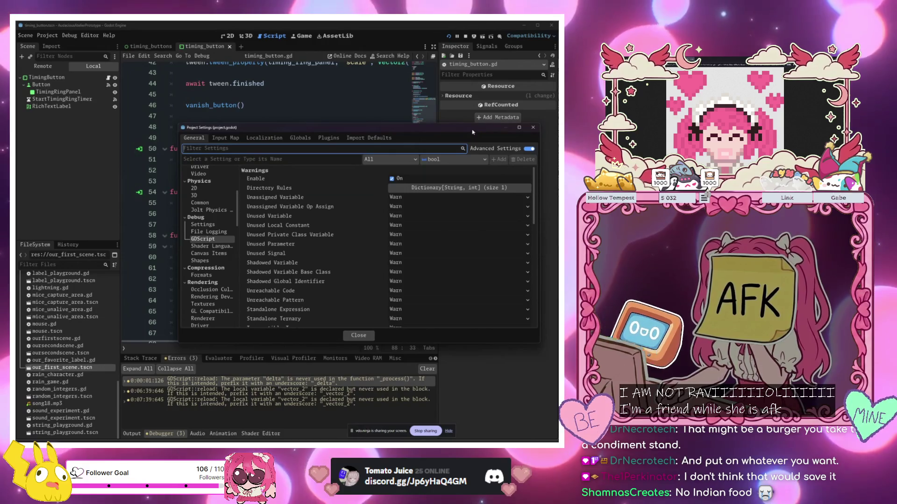
mouse_move(467, 124)
mouse_down()
mouse_move(444, 163)
mouse_move(408, 169)
mouse_up()
click(473, 174)
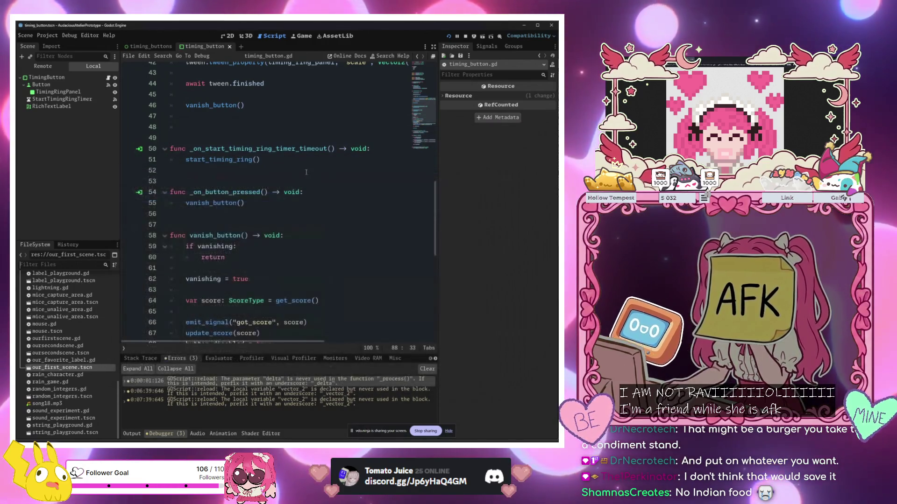
scroll(301, 173, up, 15)
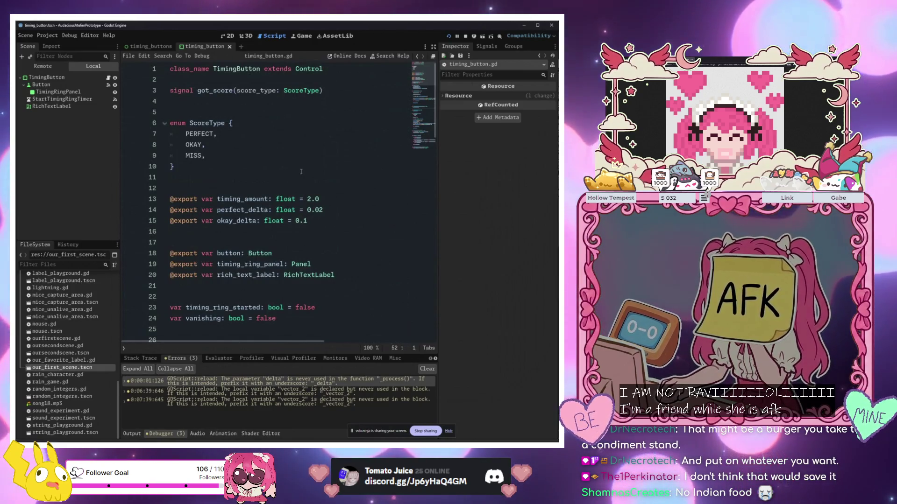
scroll(52, 291, up, 10)
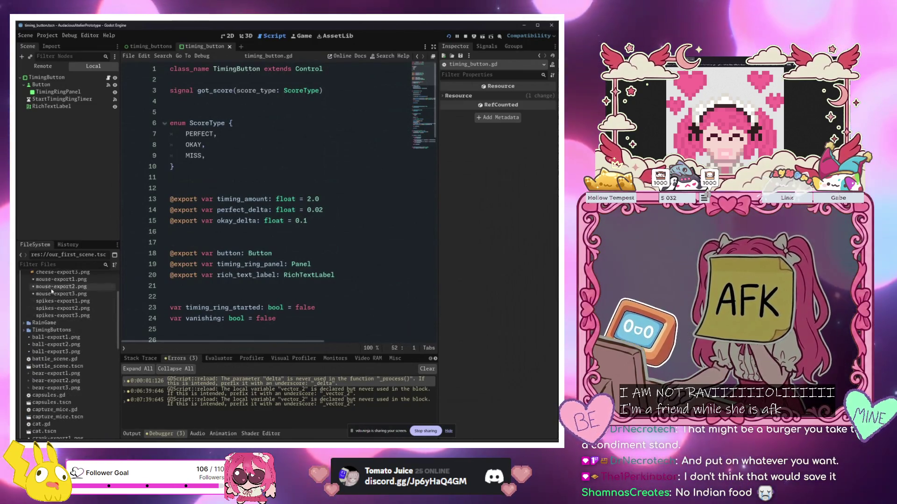
- Filter the FileSystem dock for 'mou' and 'cat' files, then clear the filter to list everything
click(51, 264)
text(mou)
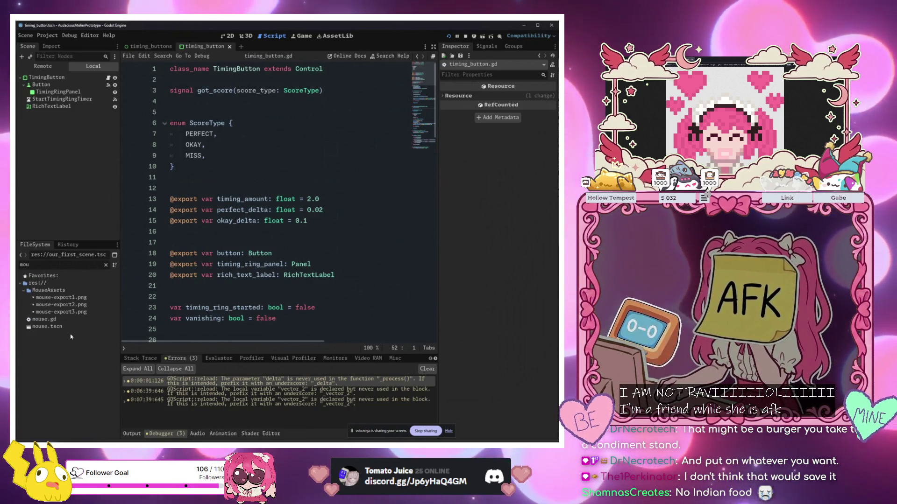
key(BackSpace)
key(BackSpace)
key(BackSpace)
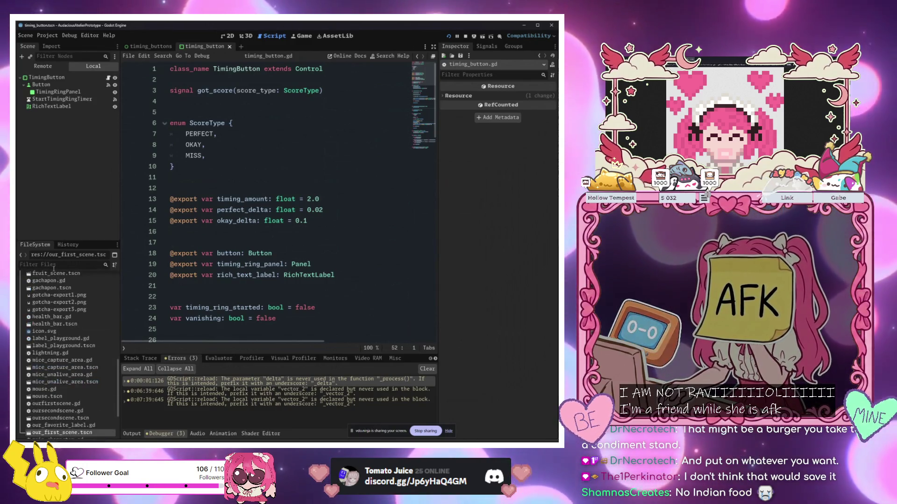
text(cat)
key(BackSpace)
key(BackSpace)
key(BackSpace)
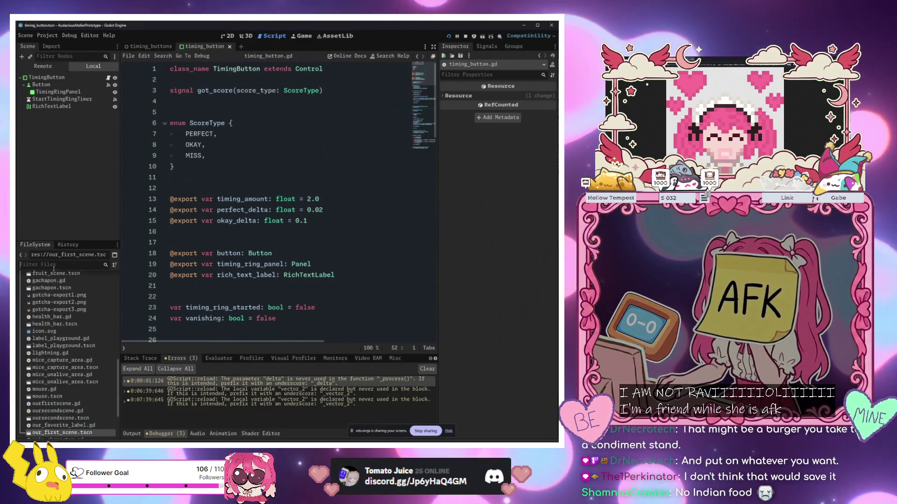
scroll(59, 402, down, 3)
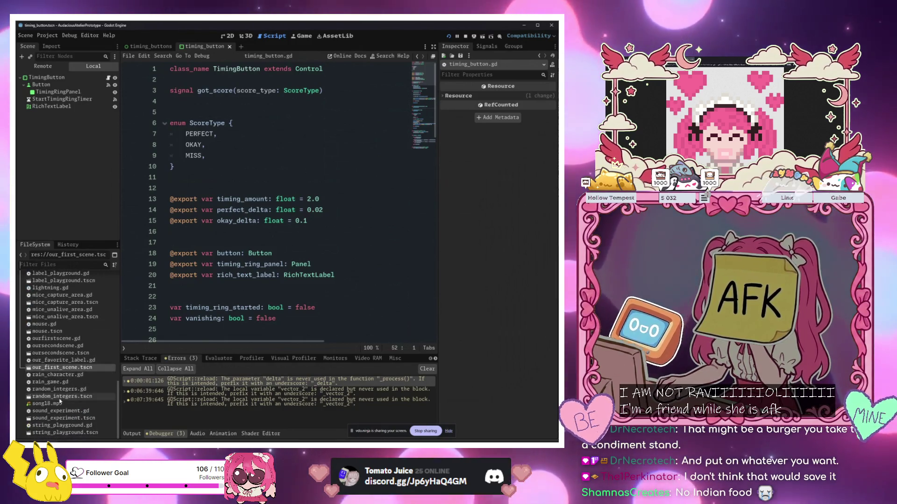
scroll(58, 421, up, 3)
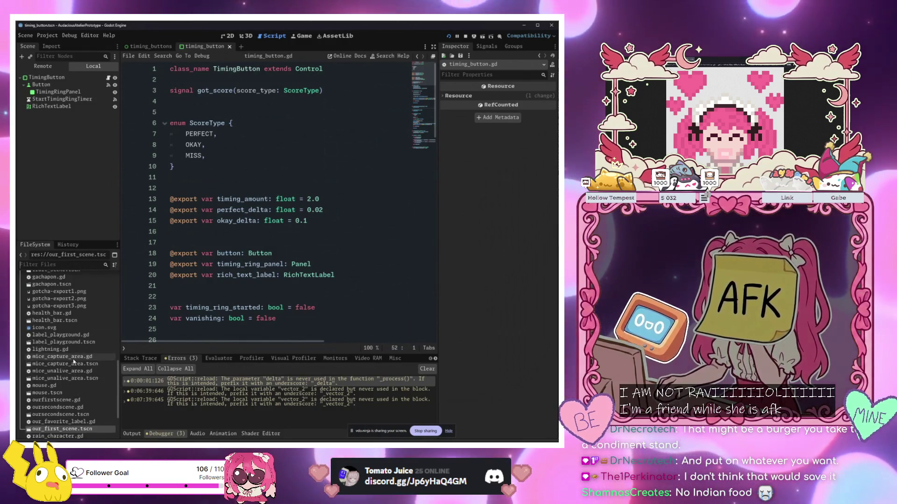
scroll(72, 362, down, 1)
scroll(72, 363, up, 6)
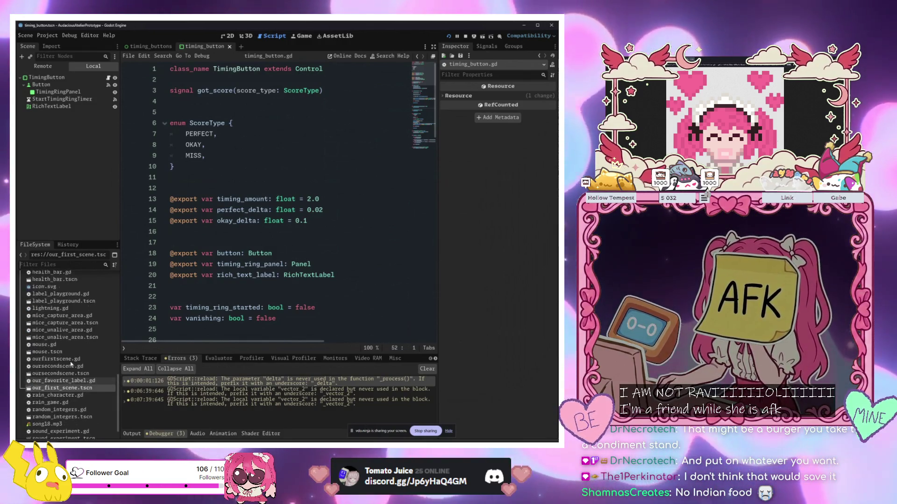
scroll(71, 365, up, 2)
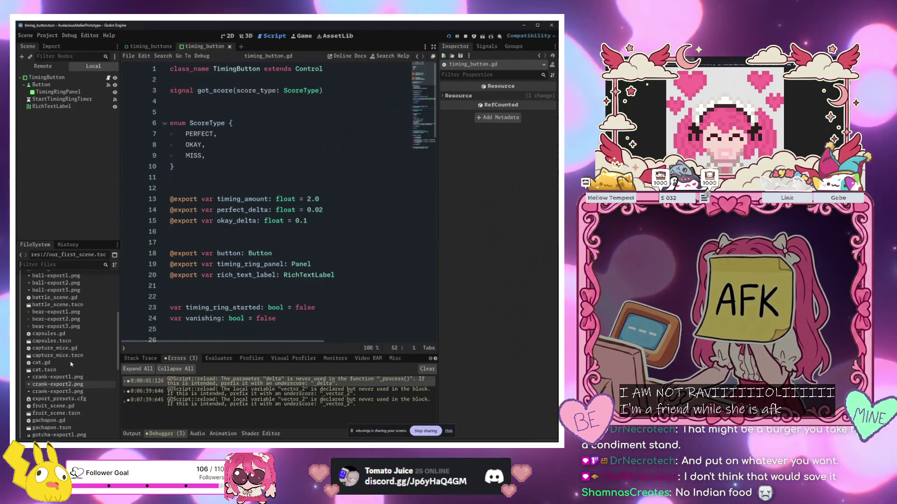
- Select capture_mice.tscn and run the game with F5
click(64, 356)
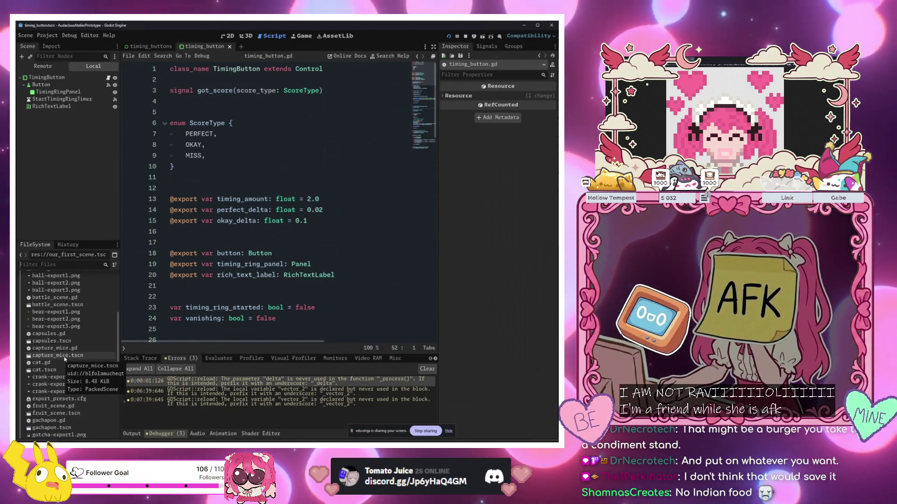
click(271, 281)
key(F5)
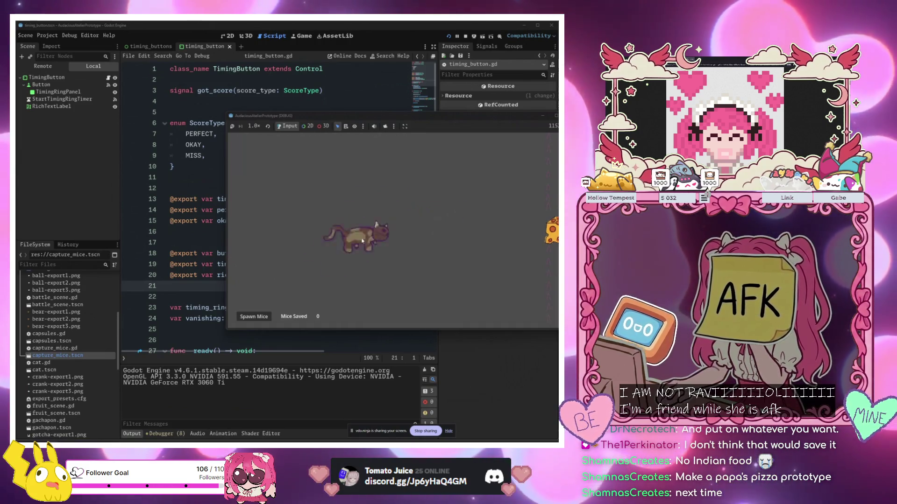
- Spawn a batch of mice in the running capture_mice game and drag its window aside
click(254, 318)
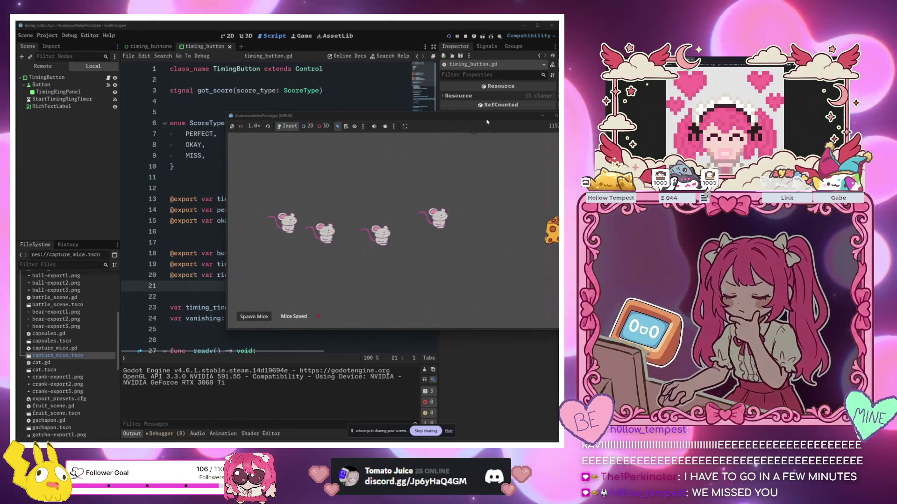
mouse_move(485, 116)
mouse_down()
mouse_move(362, 189)
mouse_move(448, 128)
mouse_up()
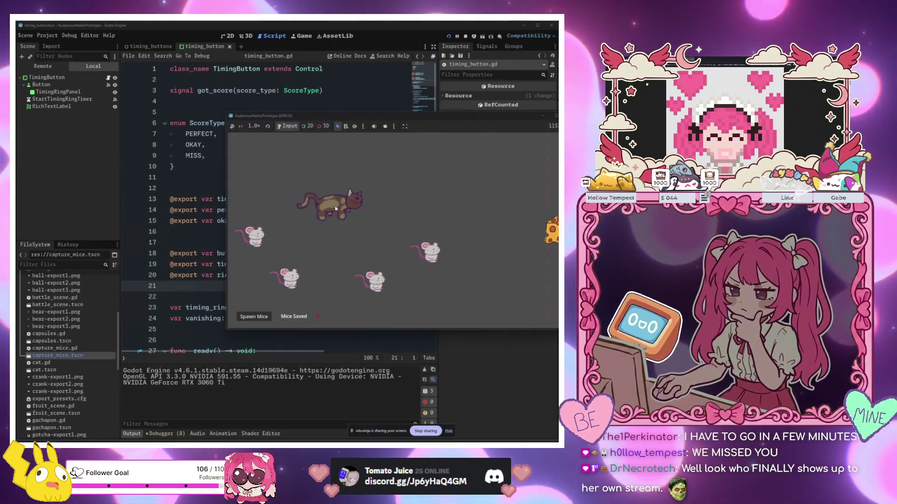
drag(503, 119, 338, 162)
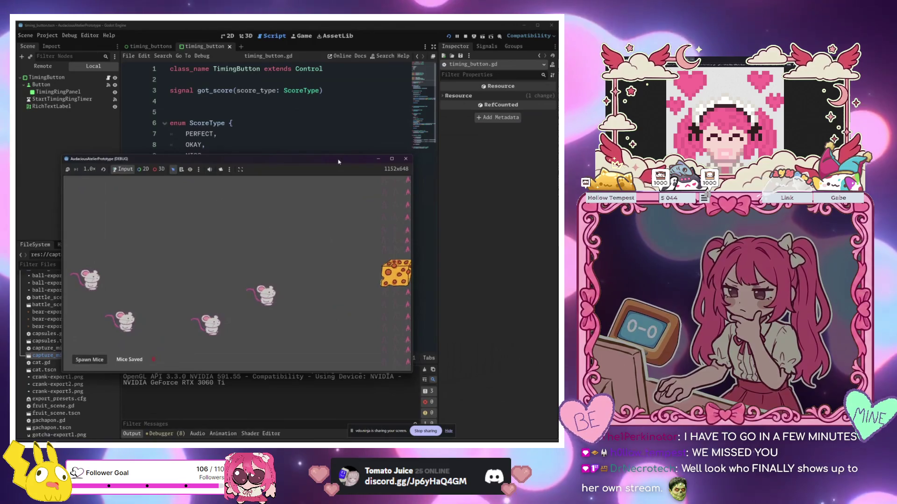
- Close the running game and browse timing_button.gd from line 17 down to the return MISS line
click(406, 159)
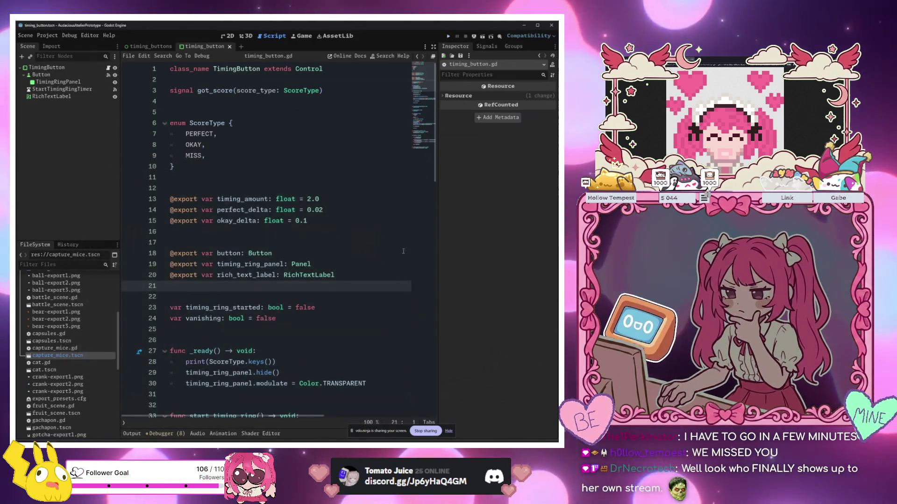
click(360, 244)
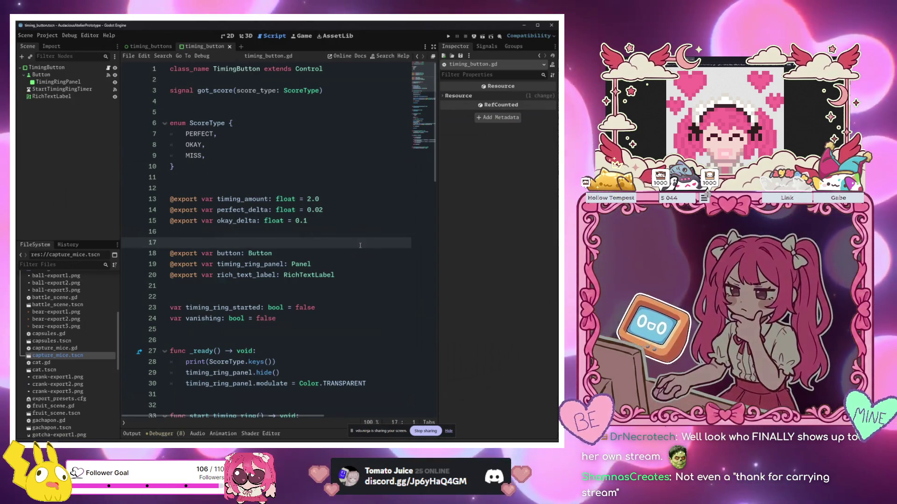
key(Down)
key(Down)
key(Down)
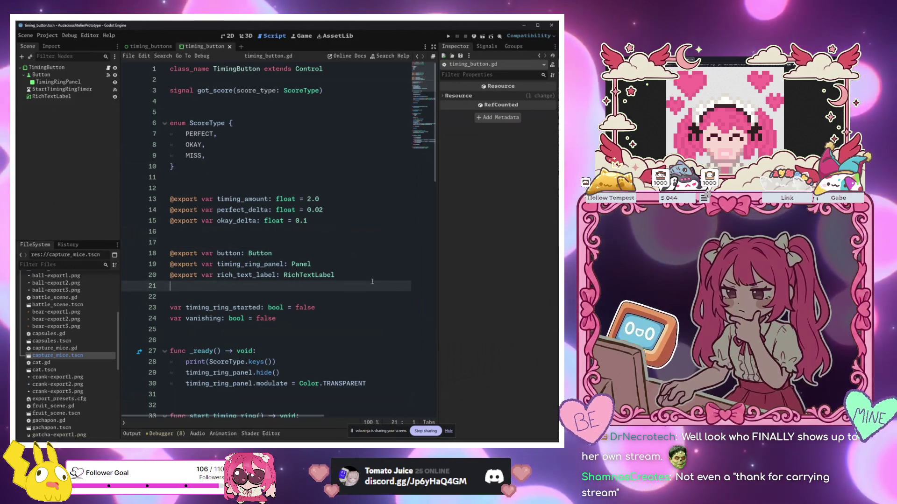
scroll(355, 340, down, 8)
scroll(355, 340, down, 12)
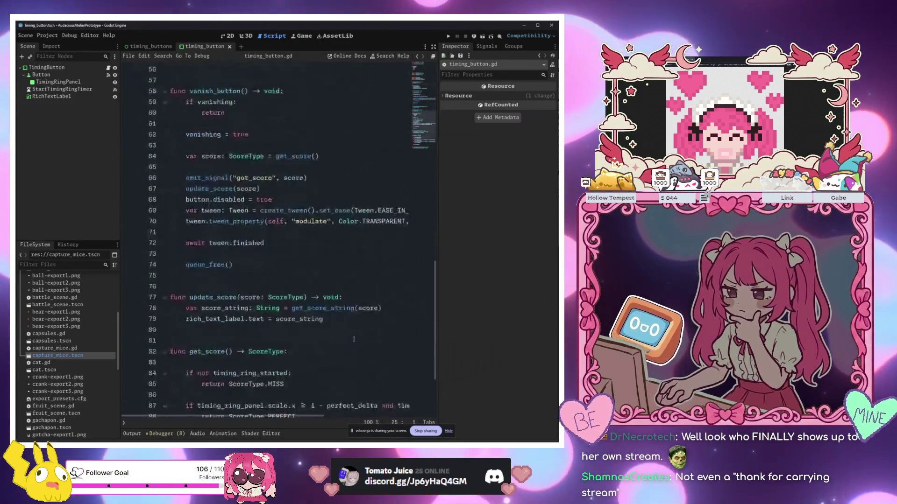
click(356, 338)
scroll(364, 329, up, 20)
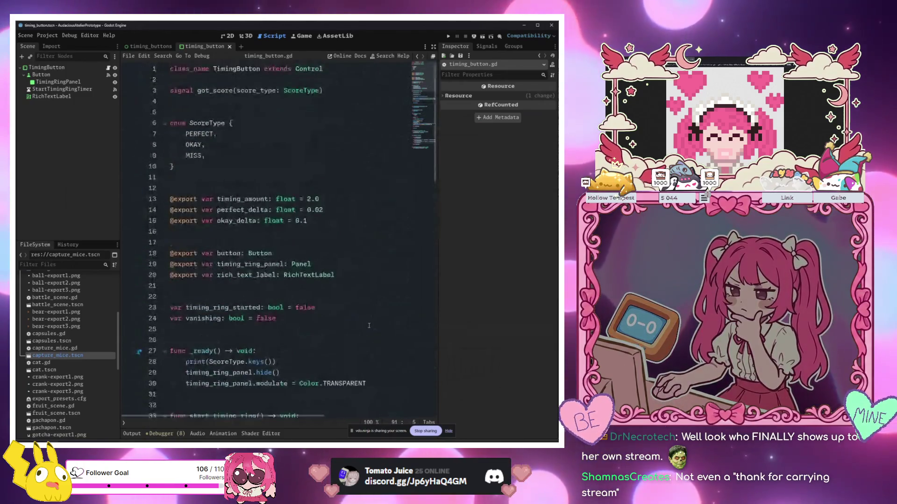
scroll(367, 330, down, 20)
click(367, 354)
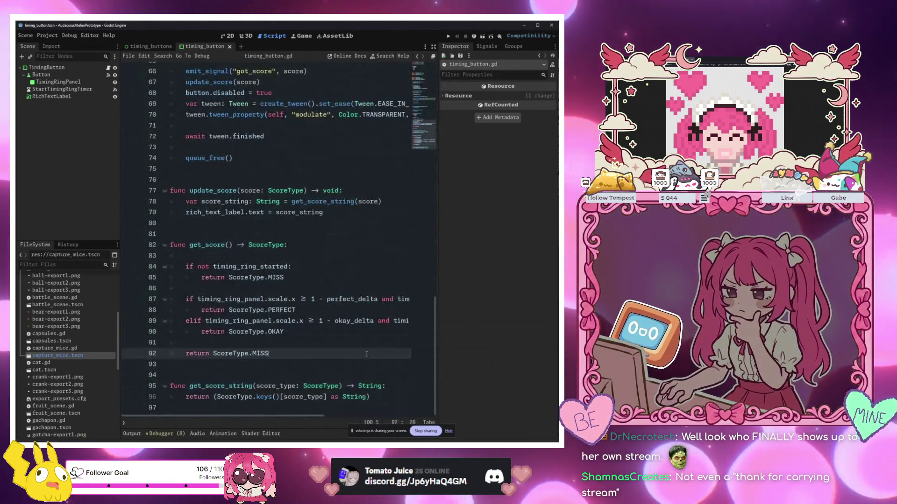
click(294, 348)
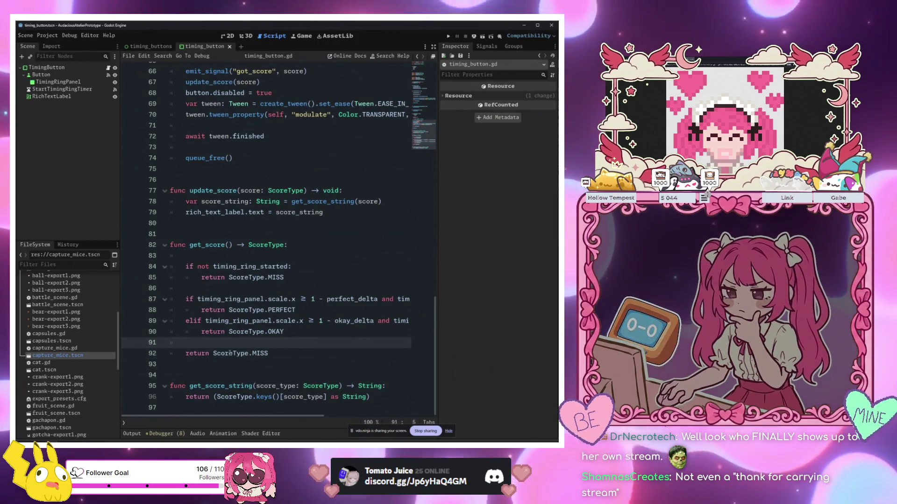
- Close each open scene with Ctrl+Shift+W until only the [empty] tab remains
click(263, 363)
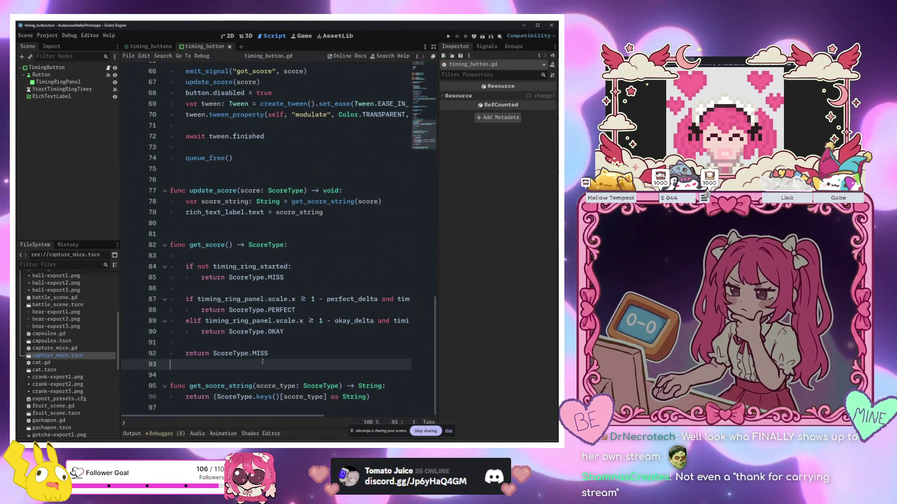
scroll(263, 362, up, 20)
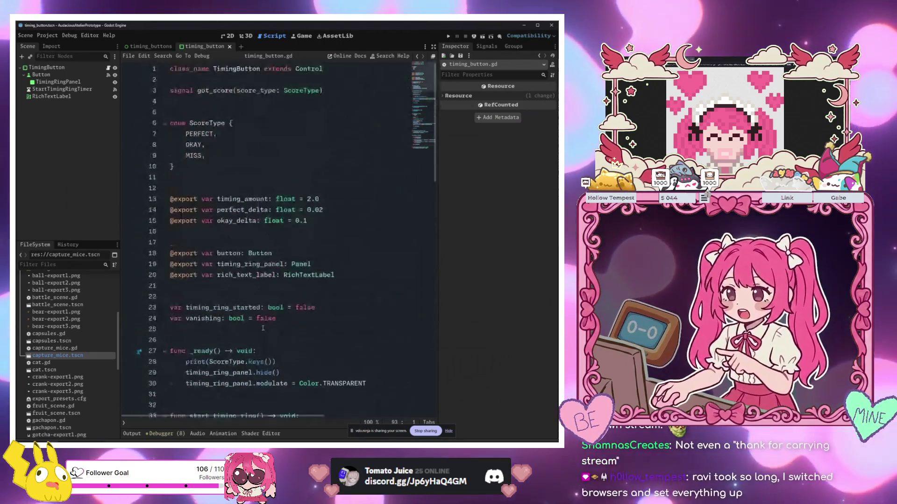
key(ctrl+shift+w)
click(176, 46)
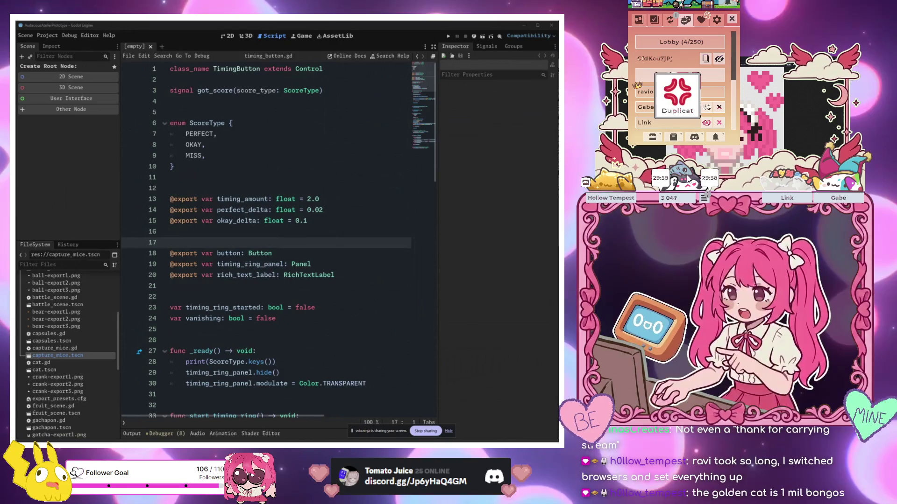
- Close the game lobby panel and filter the FileSystem dock by 'ra' to list RainGame files
click(701, 200)
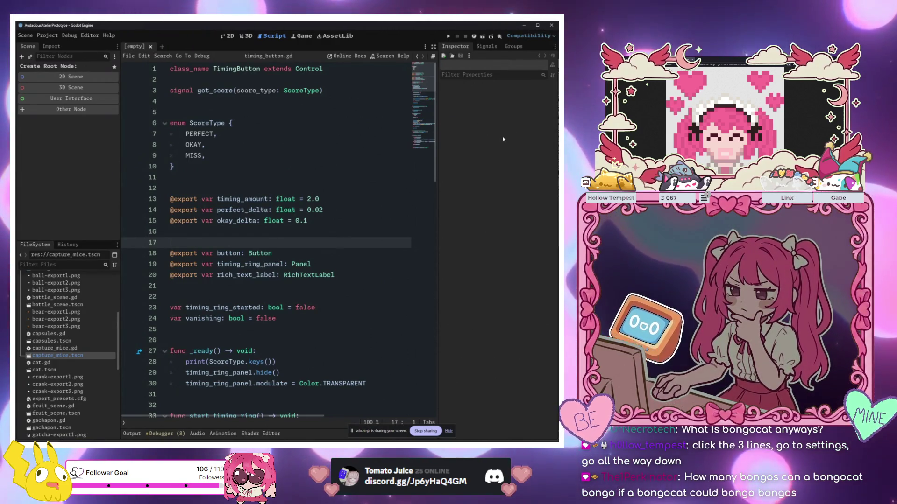
click(82, 265)
text(rain)
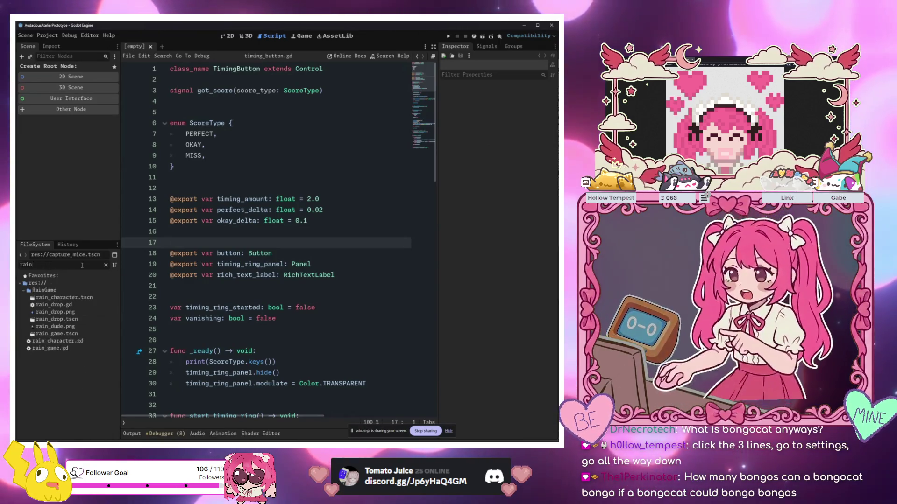
- Set rain_game.tscn as the main scene and run the project with F5
right_click(99, 333)
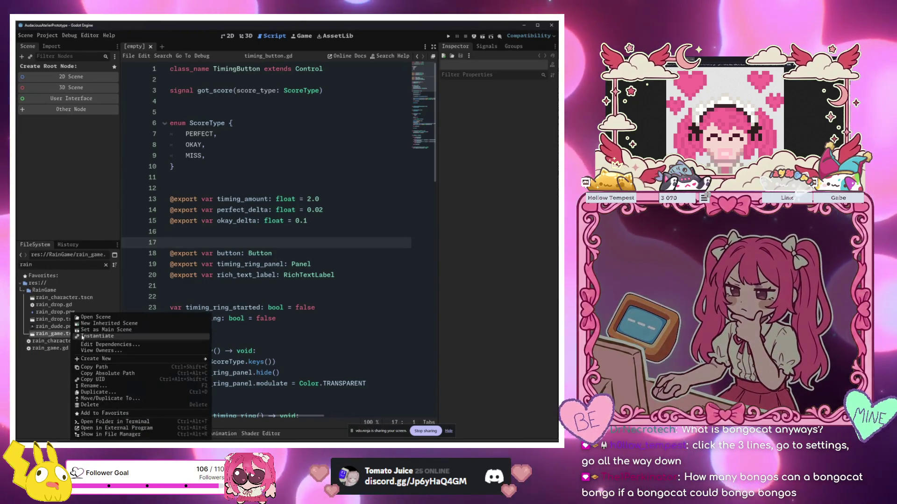
click(100, 331)
click(315, 282)
key(F5)
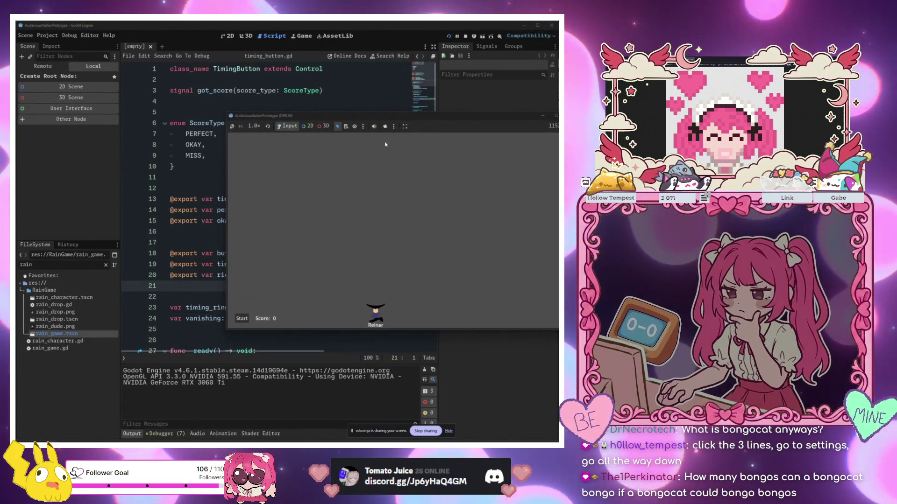
- Play the rain game with the arrow keys until losing at score 6, then relaunch it
drag(392, 119, 255, 135)
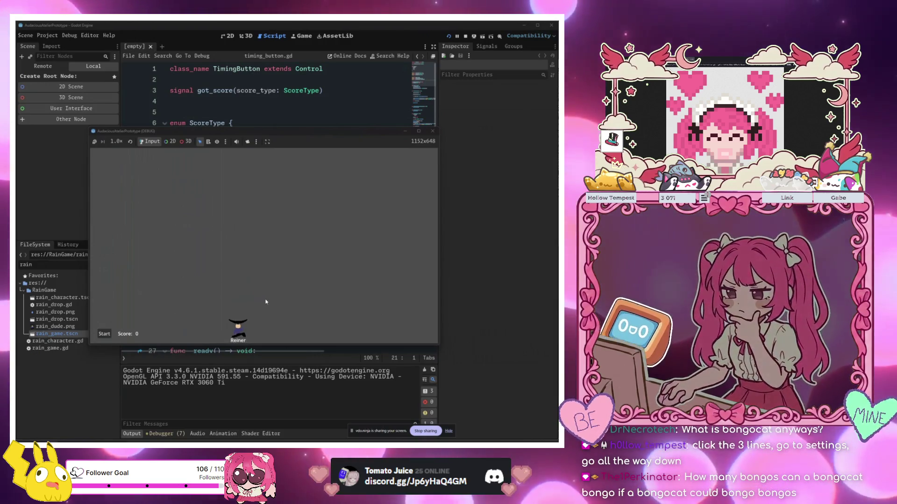
key(Right)
key(Left)
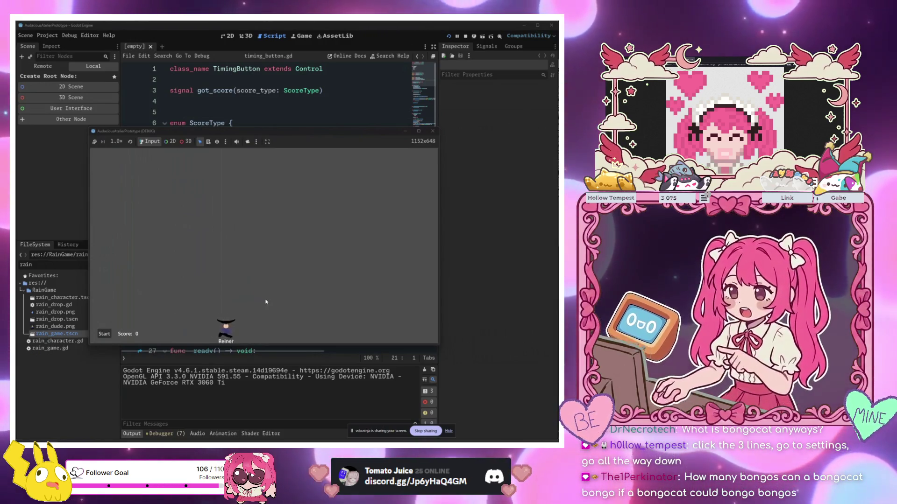
key(Right)
key(Right)
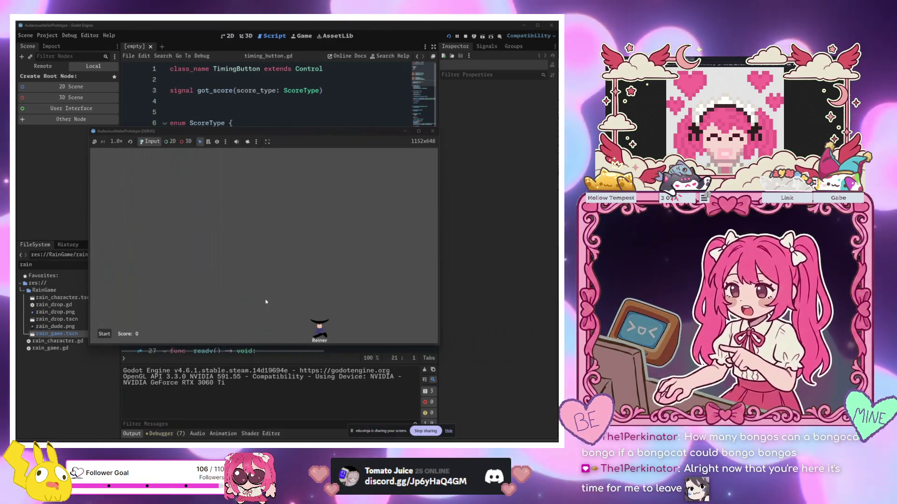
key(Left)
key(Right)
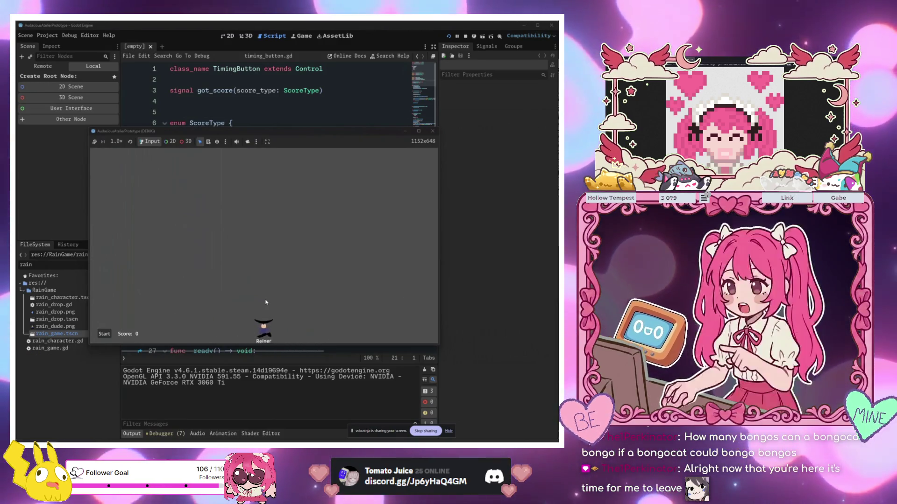
key(Left)
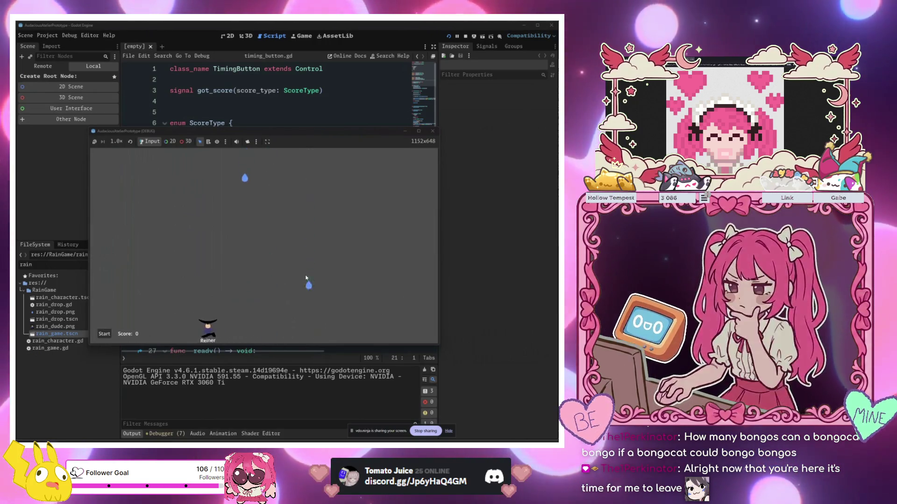
key(Right)
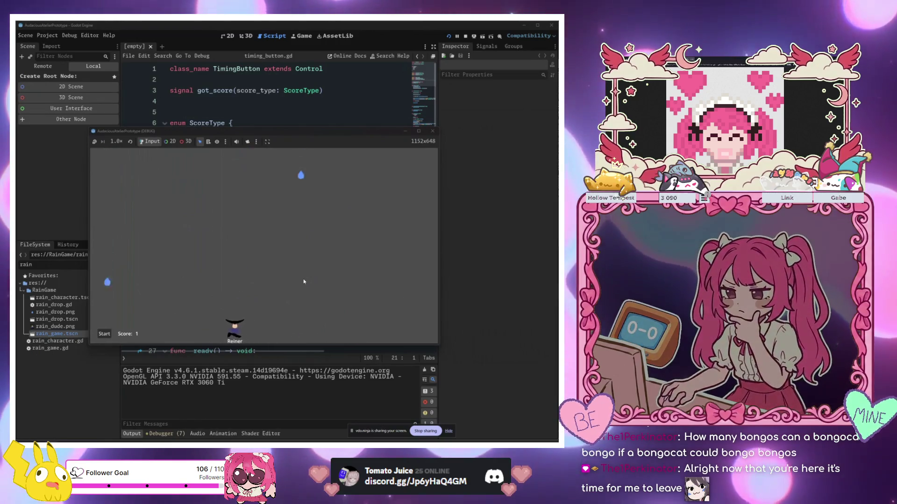
key(Right)
key(Right)
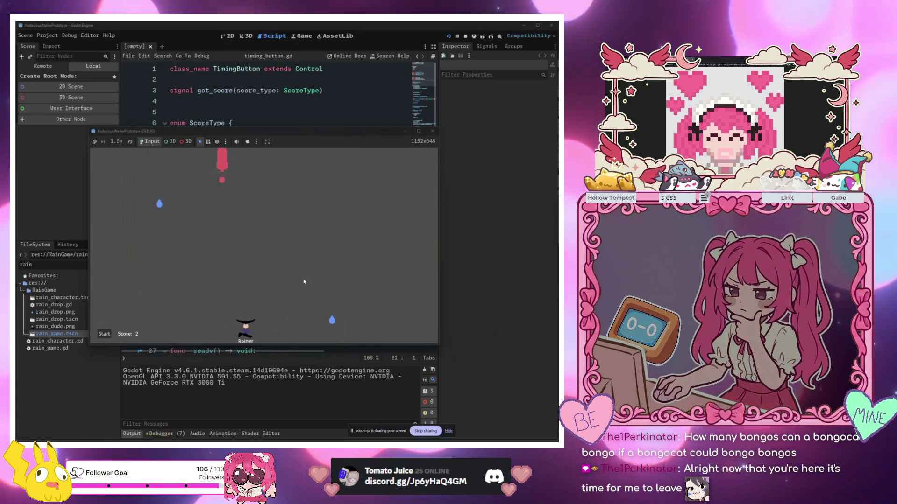
key(Left)
key(Right)
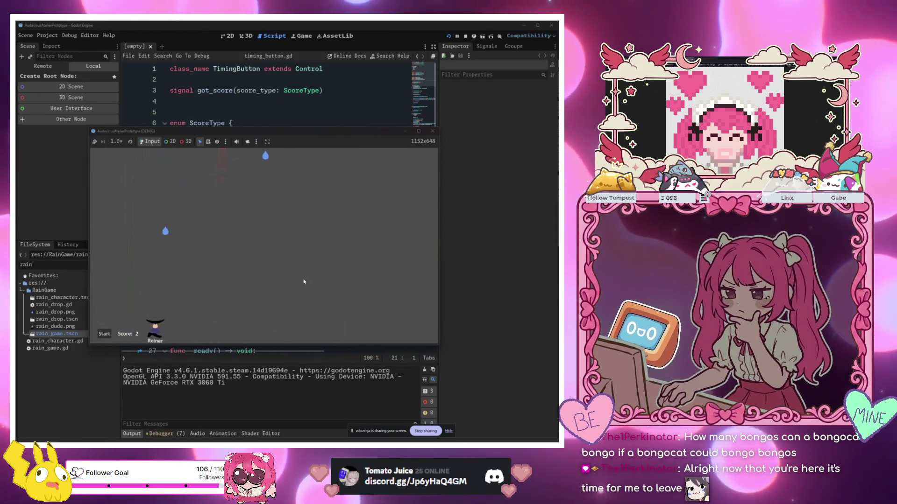
key(Left)
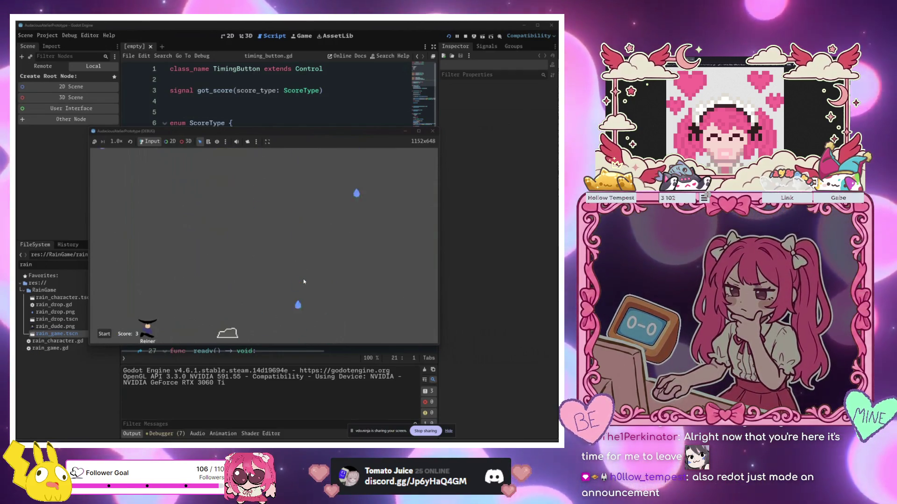
key(Right)
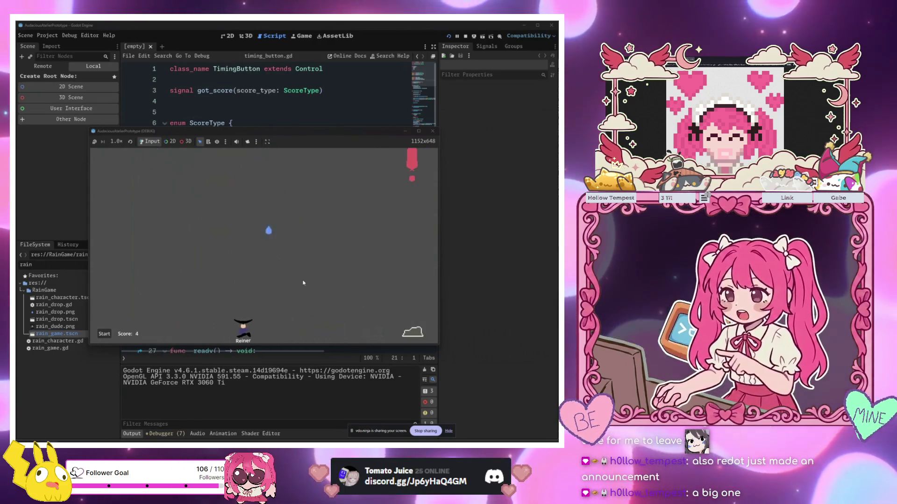
key(Right)
key(Left)
key(Left)
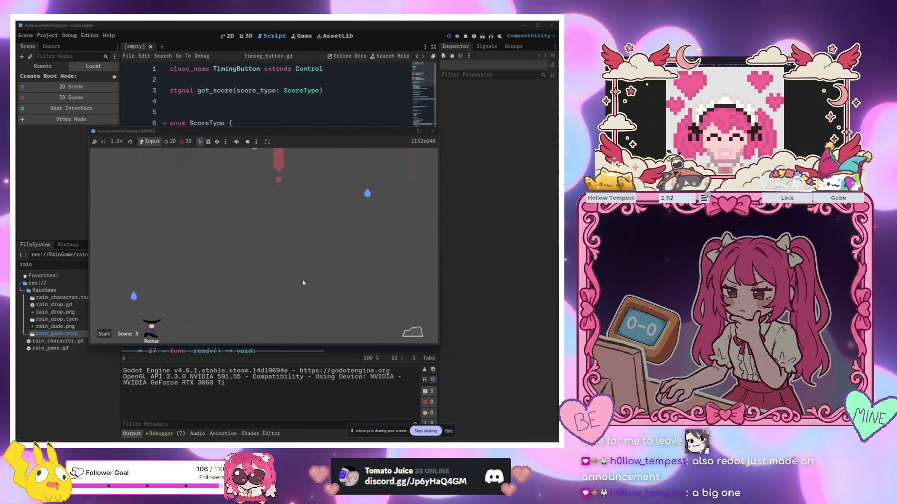
key(Right)
key(Right)
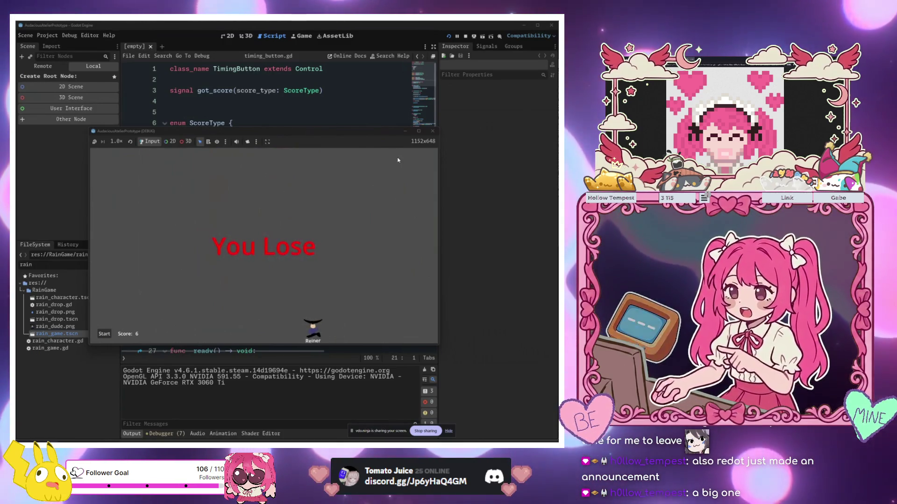
click(448, 37)
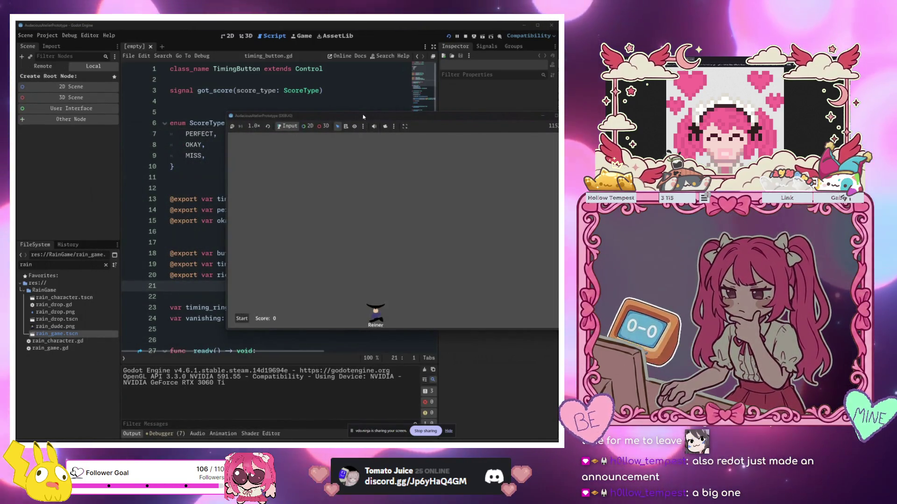
- Move Reiner with the arrow keys to catch raindrops until 'You Lose' appears at score 23
drag(364, 117, 256, 143)
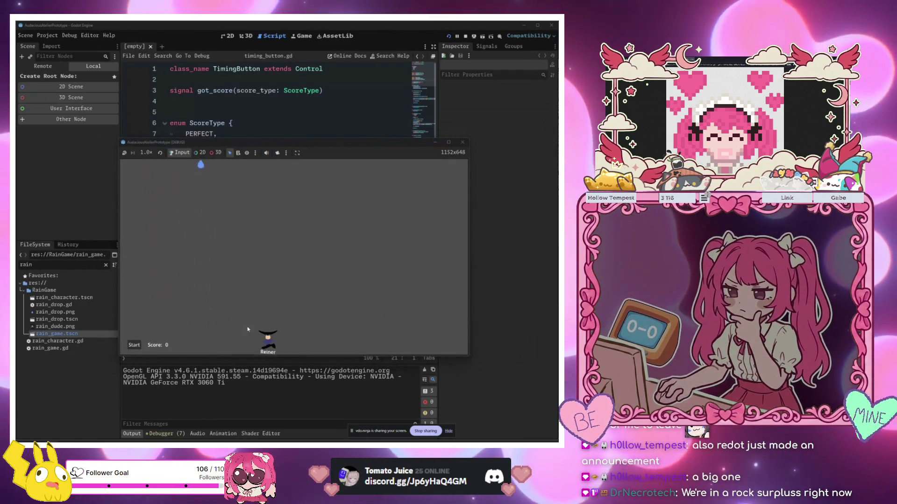
key(Left)
key(Right)
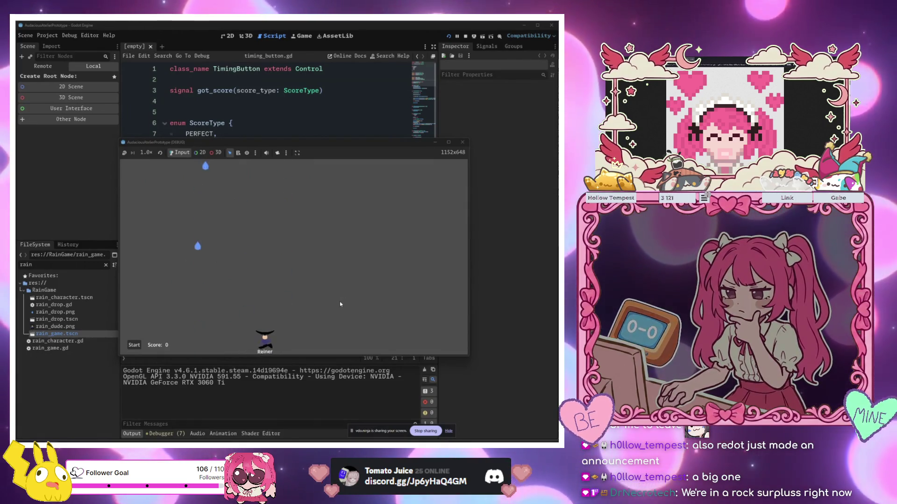
key(Left)
key(Right)
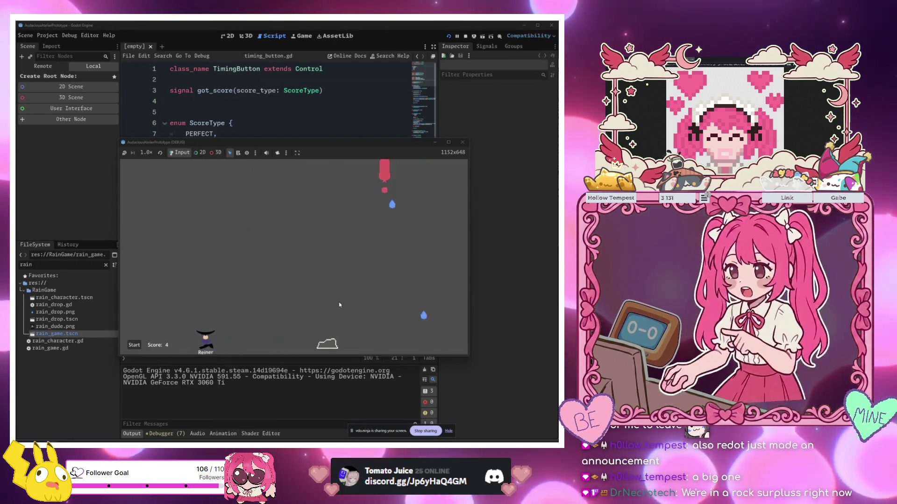
key(Right)
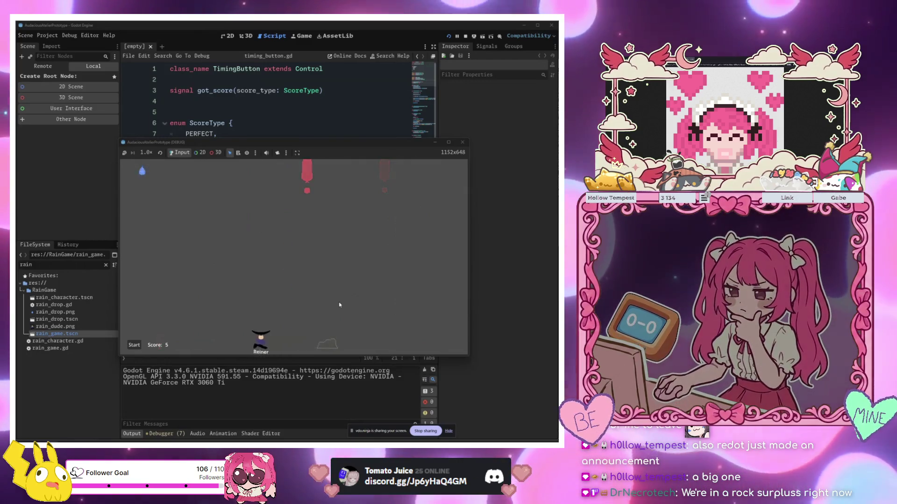
key(Left)
key(Right)
key(Right)
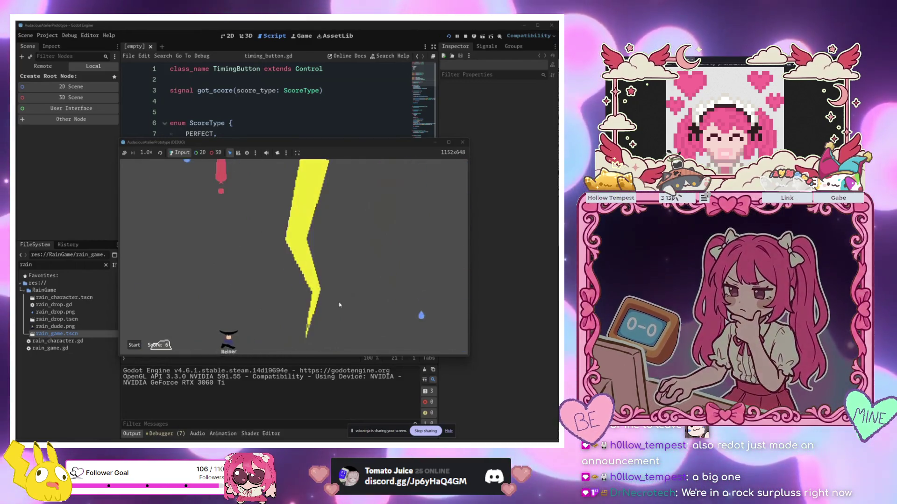
key(Right)
key(Right)
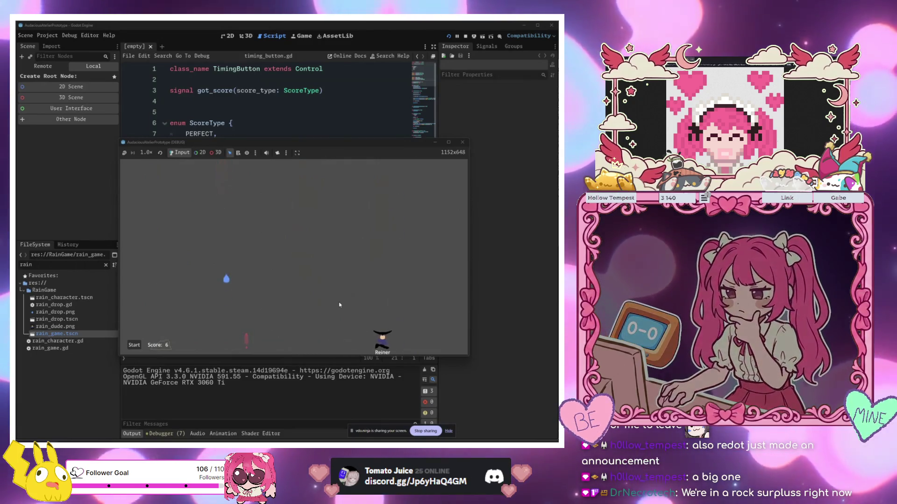
key(Left)
key(Left)
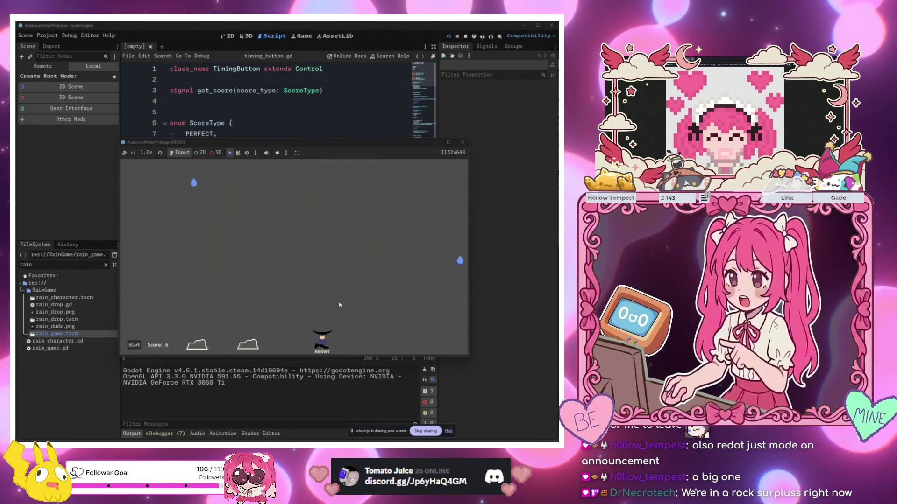
key(Right)
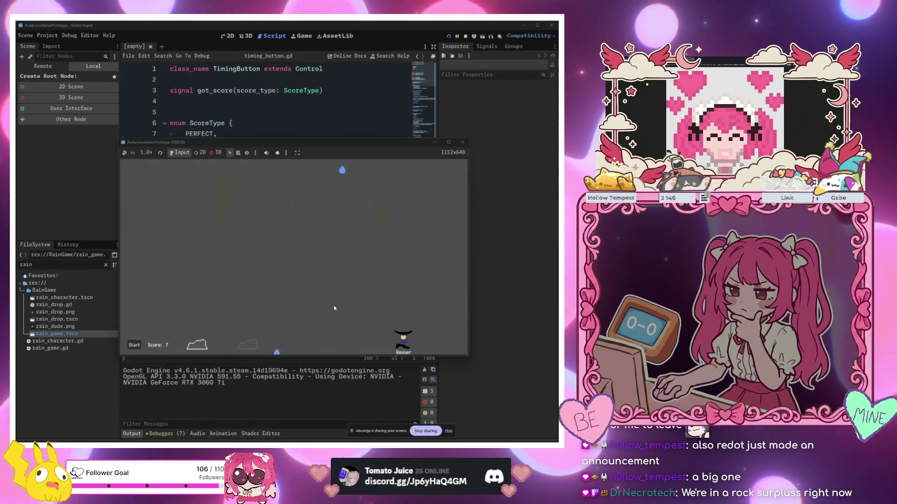
key(Left)
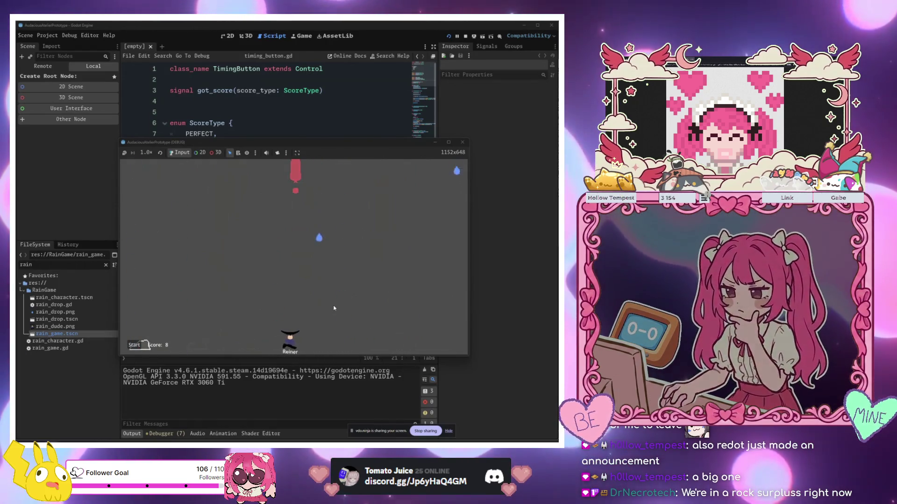
key(Right)
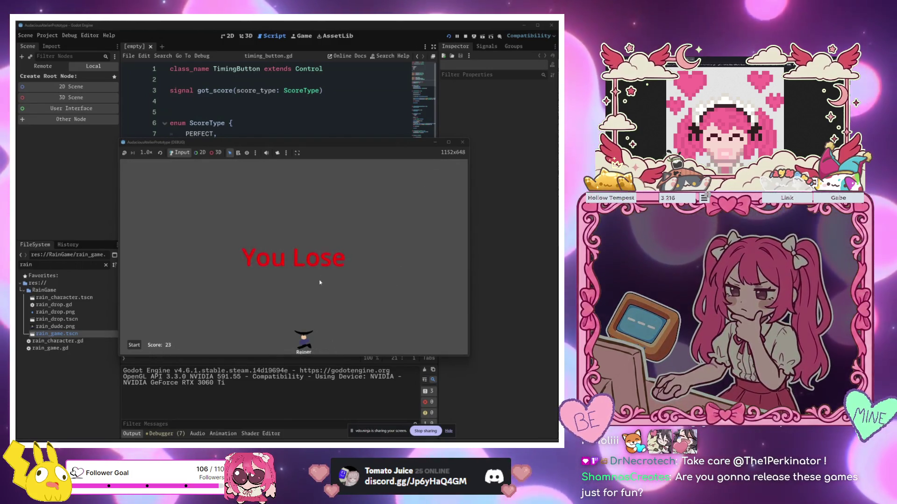
mouse_move(407, 139)
mouse_down()
mouse_move(383, 155)
mouse_move(355, 196)
mouse_up()
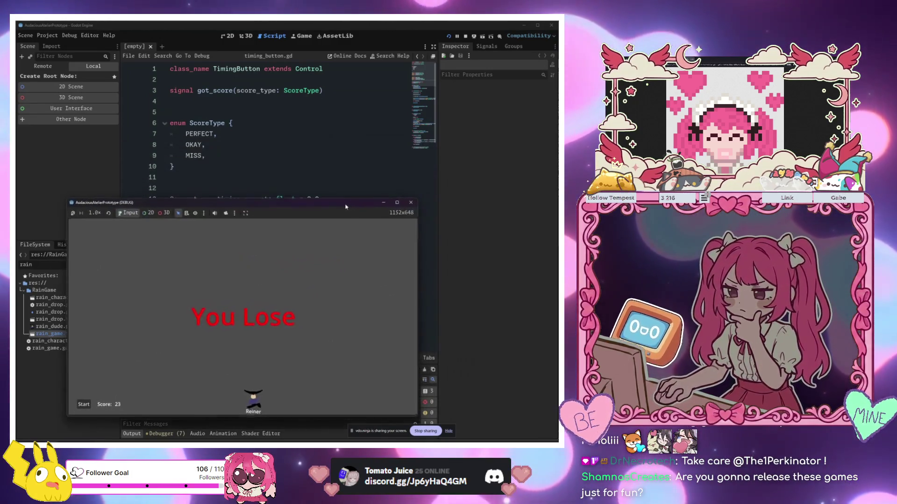
- Close the rain game, filter files by 'timin', select timing_buttons.tscn and run it
click(409, 200)
click(294, 181)
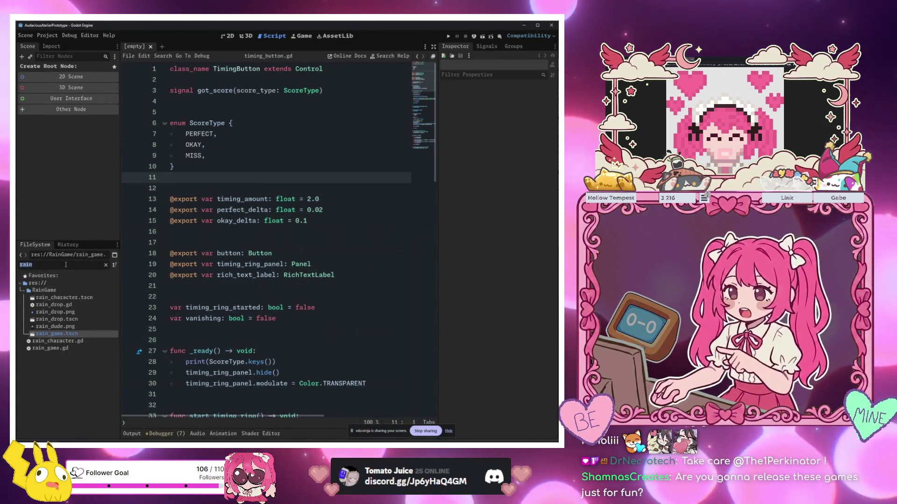
text(timin)
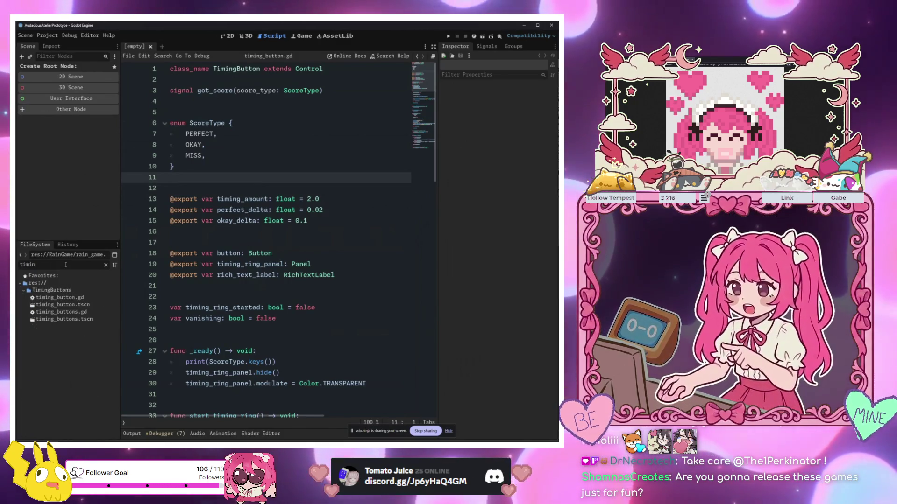
click(65, 320)
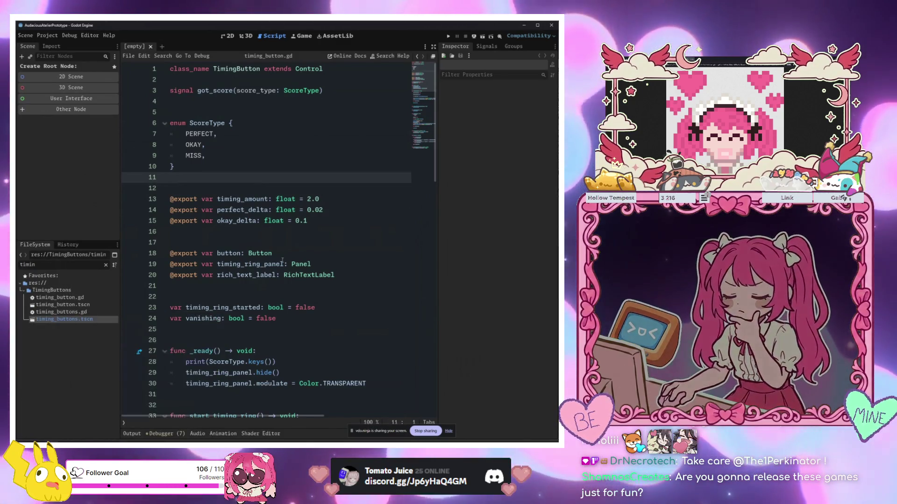
click(290, 254)
key(F5)
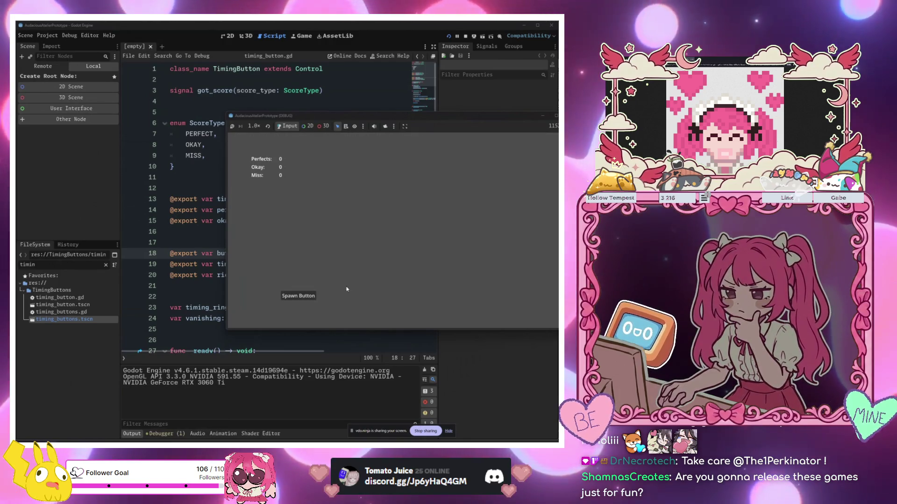
- Spawn and tap timing circles, scoring 2 Okays and 3 Misses with no Perfects
click(297, 296)
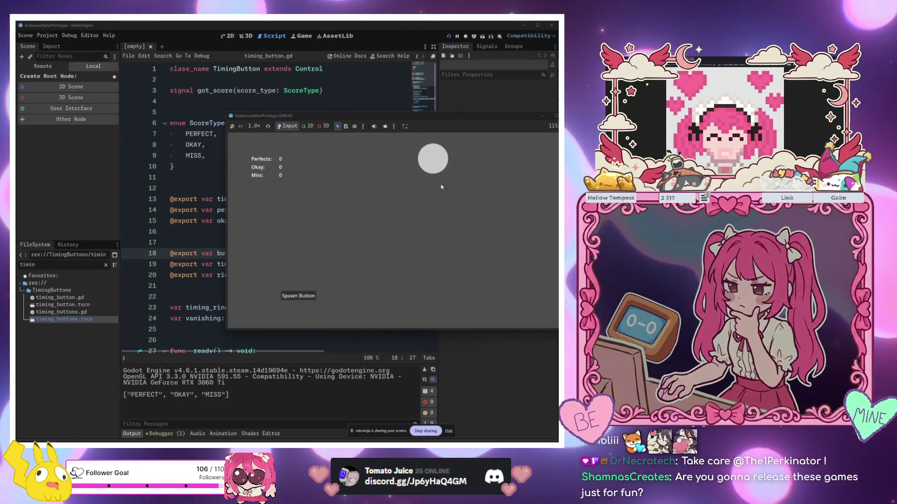
click(433, 167)
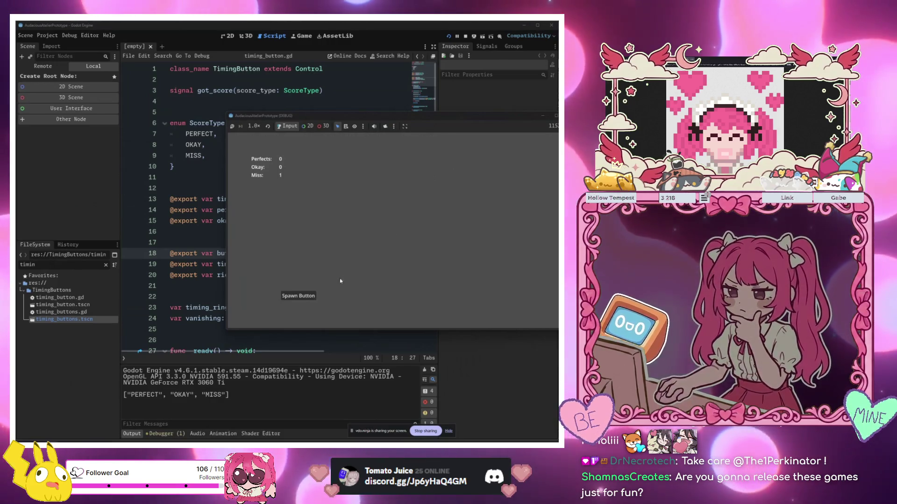
click(506, 179)
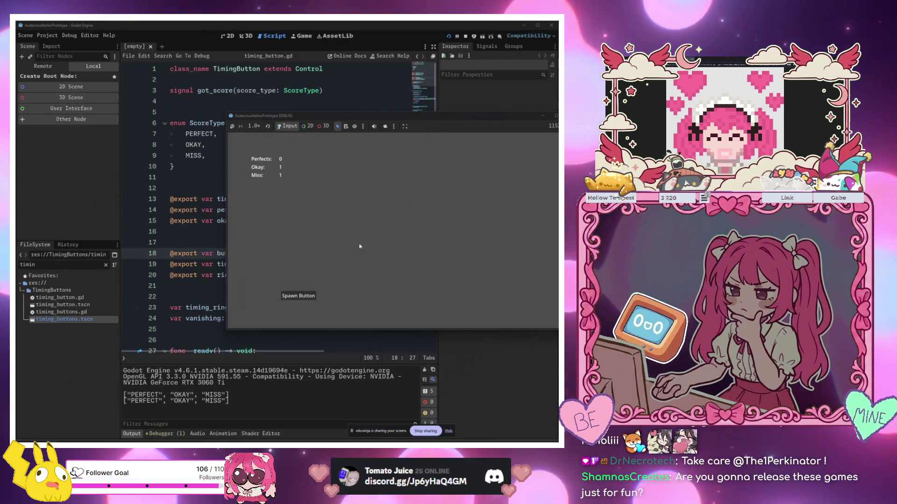
click(294, 296)
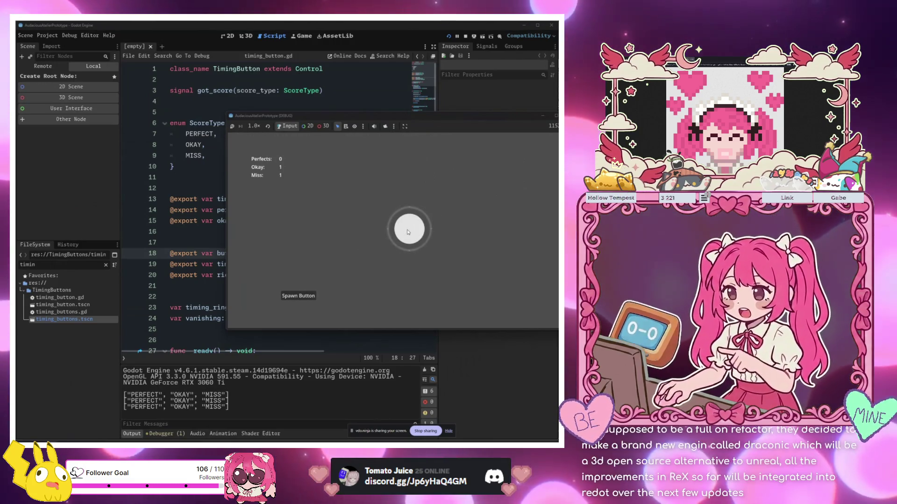
click(407, 232)
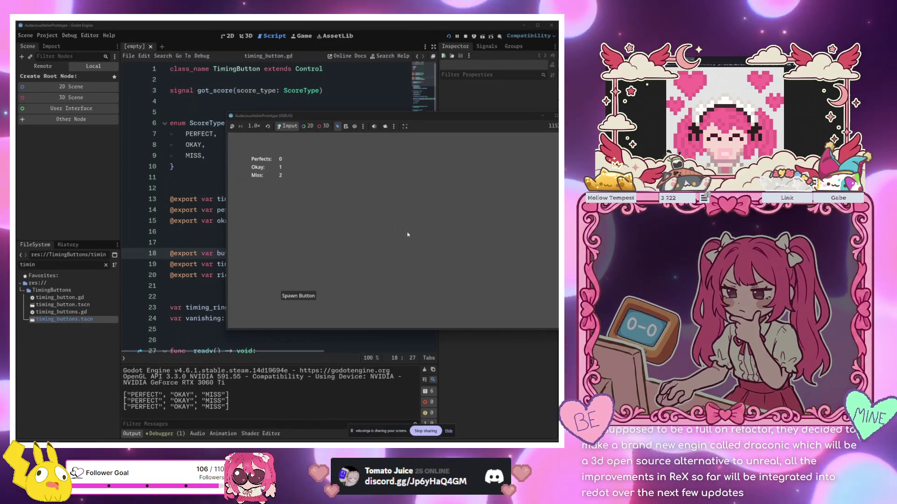
click(298, 295)
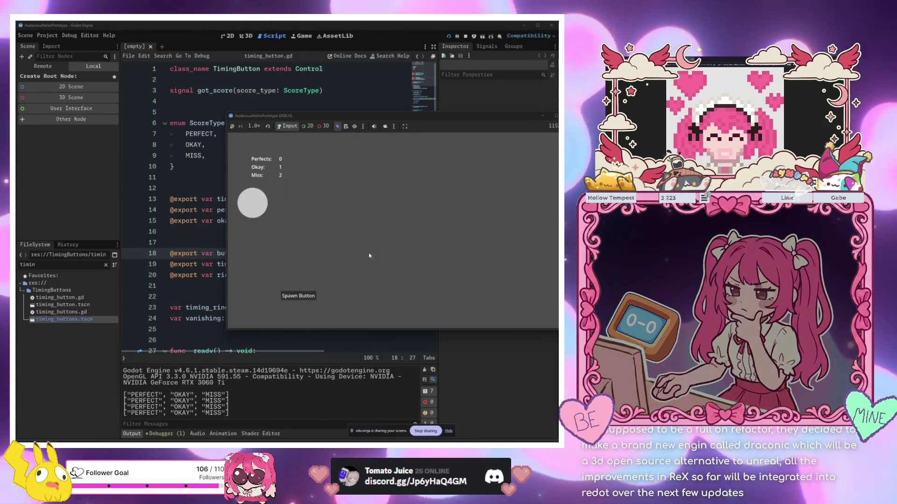
click(255, 204)
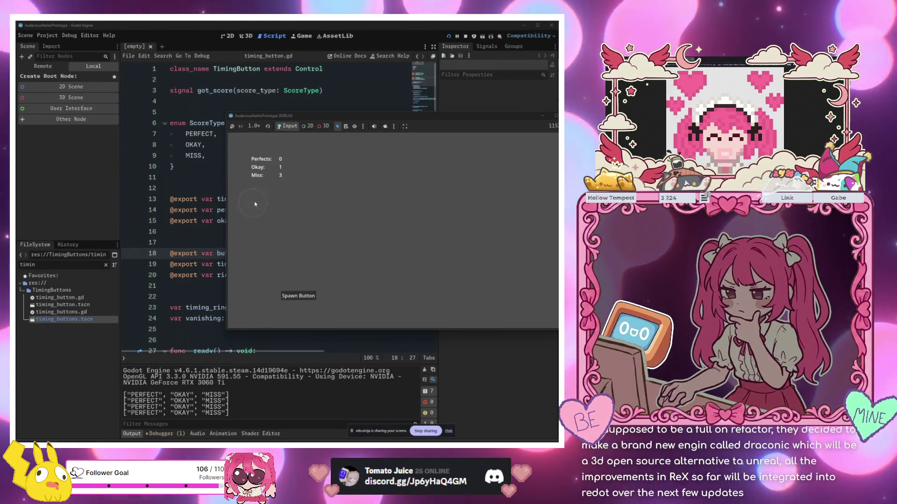
click(297, 296)
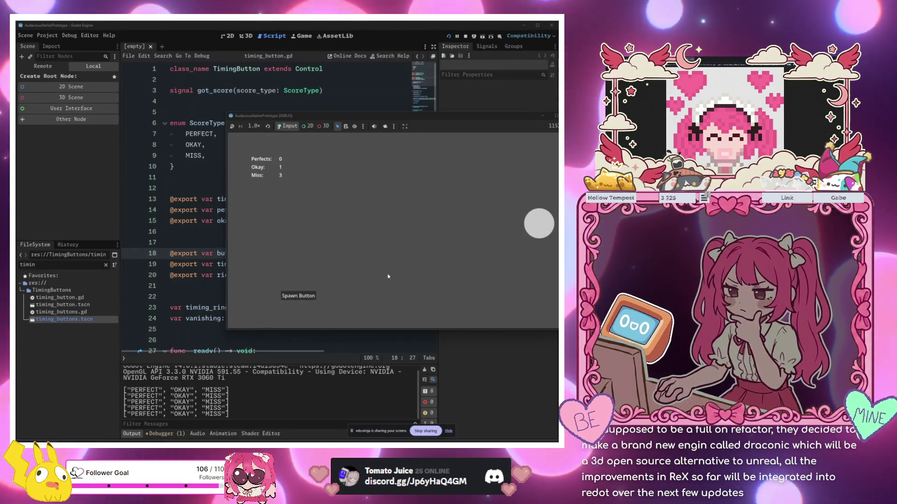
click(541, 228)
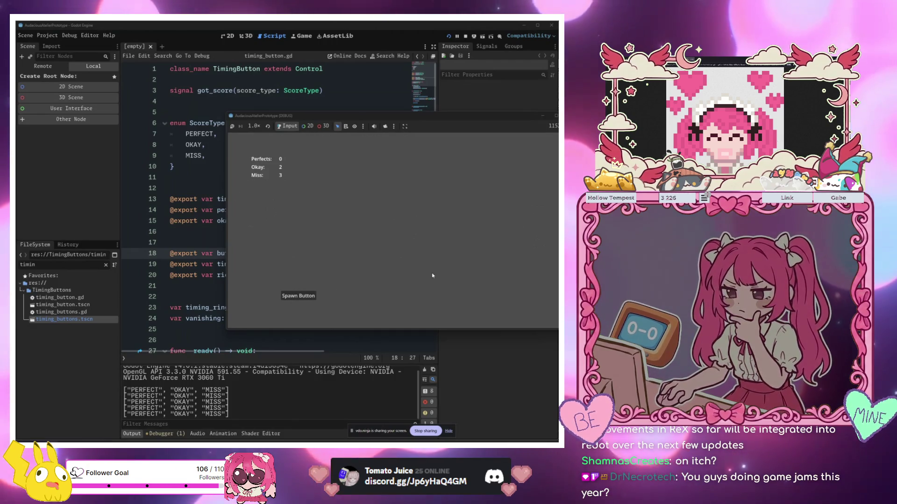
- Spawn and tap more circles, landing the first Perfect for a tally of Perfects 2, Okay 3, Miss 9
click(317, 295)
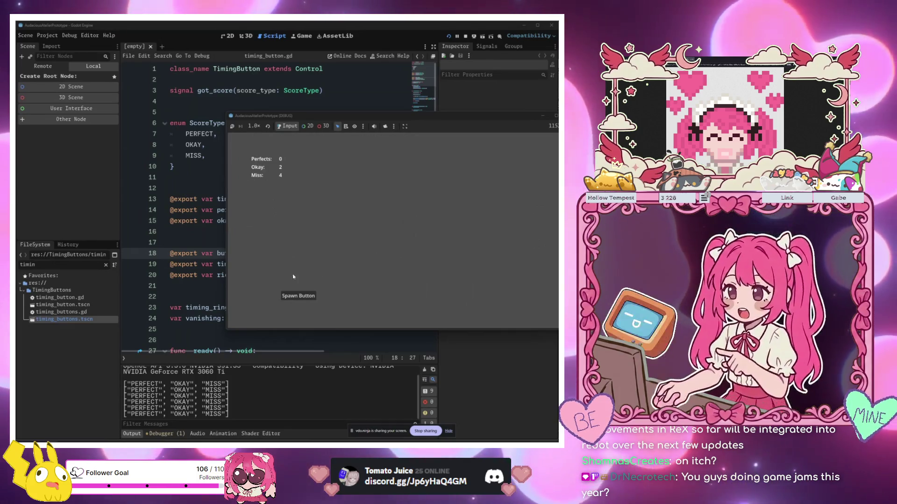
click(297, 296)
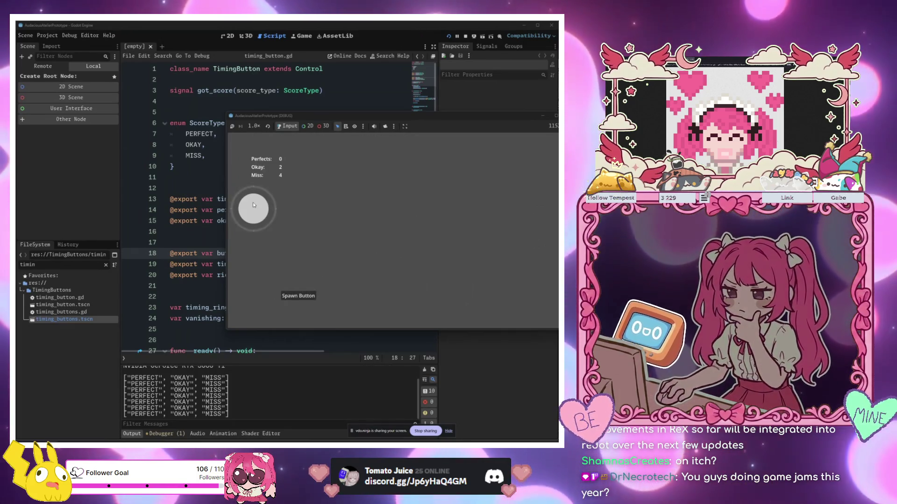
click(253, 209)
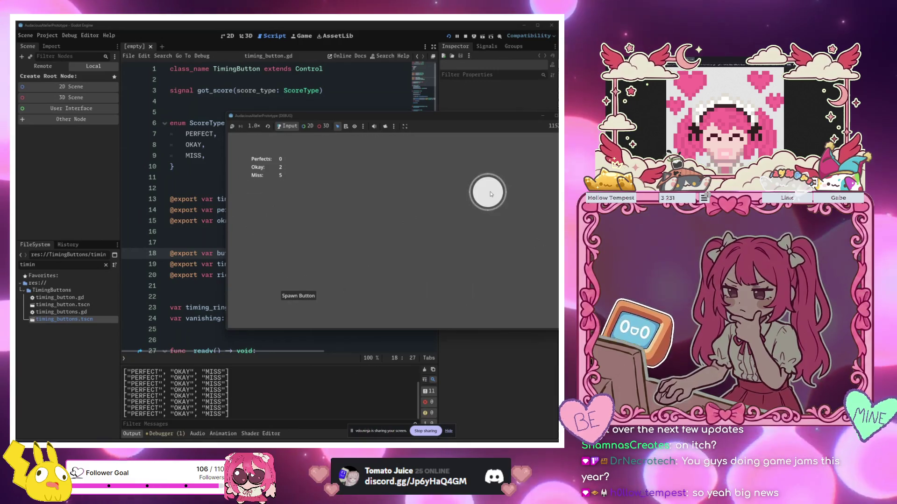
click(298, 295)
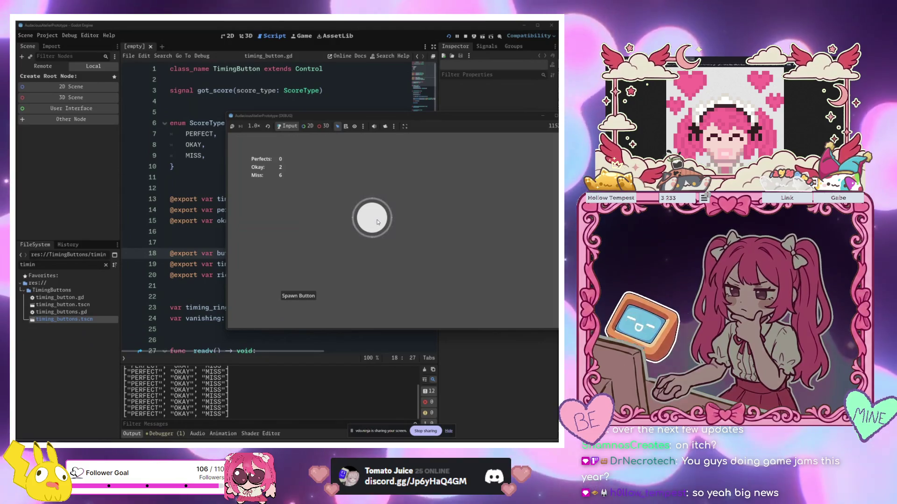
click(377, 221)
click(303, 297)
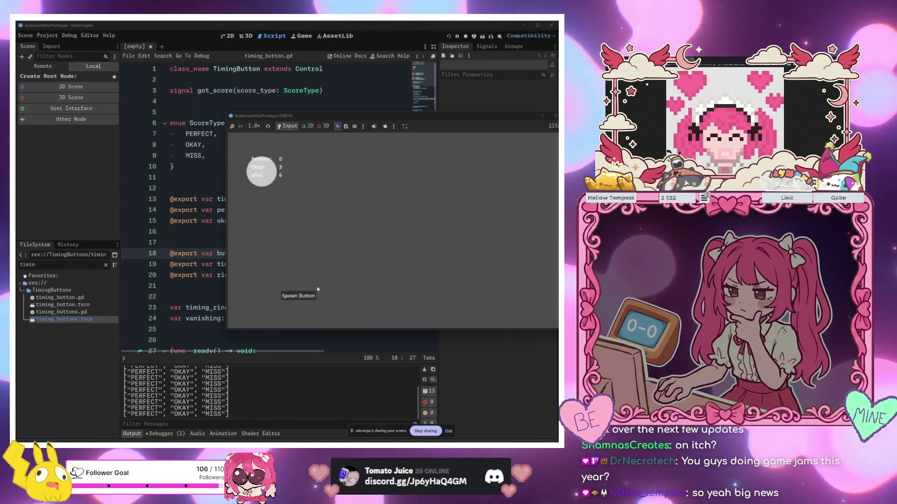
click(264, 185)
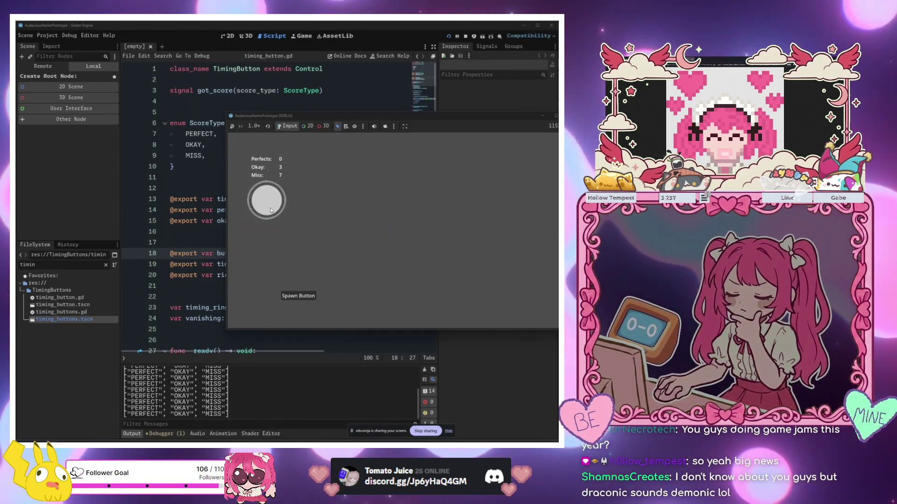
click(272, 209)
click(299, 296)
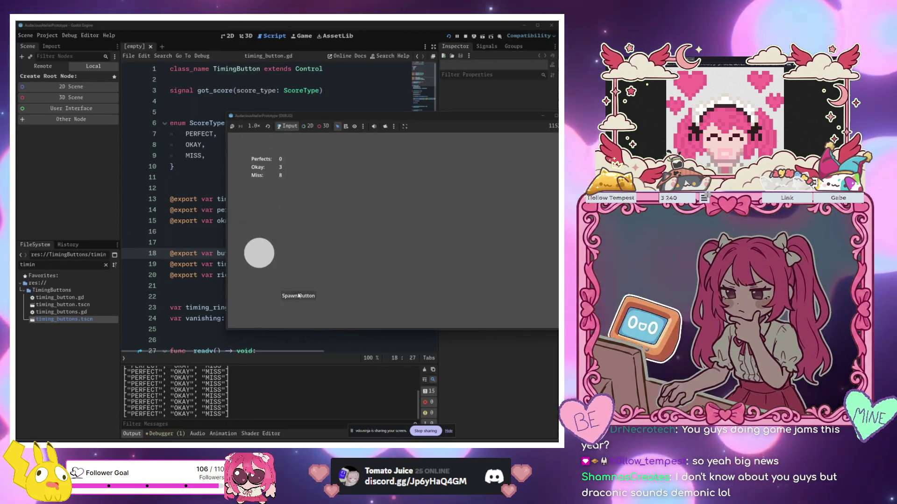
click(257, 262)
click(311, 293)
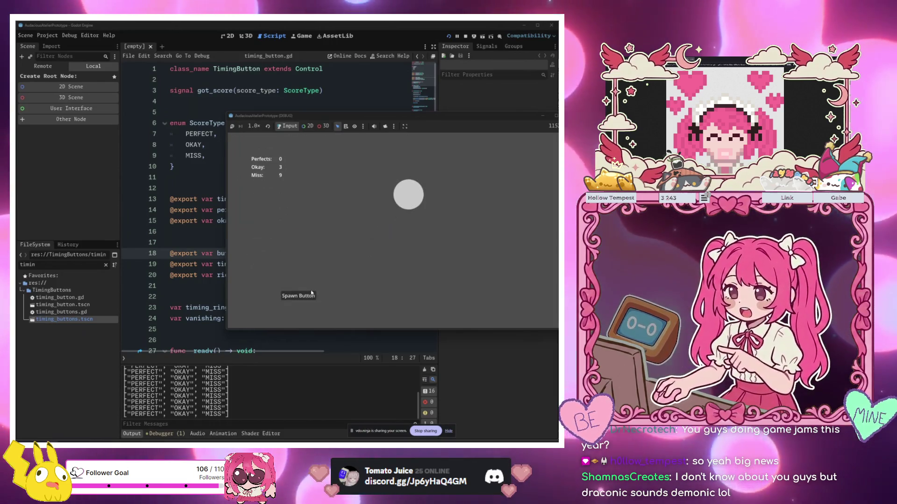
click(411, 200)
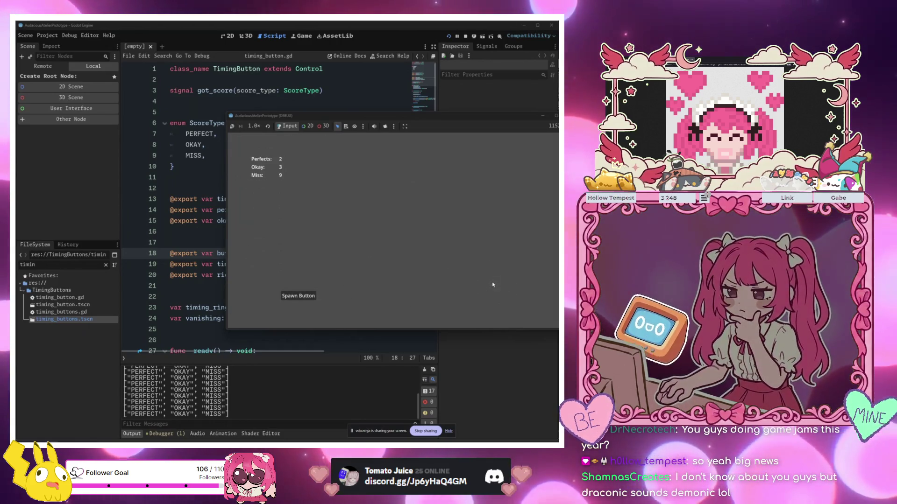
- Spawn and hit more circles for Okays and a Perfect, reaching Perfects 3, Okay 8, Miss 10
click(308, 292)
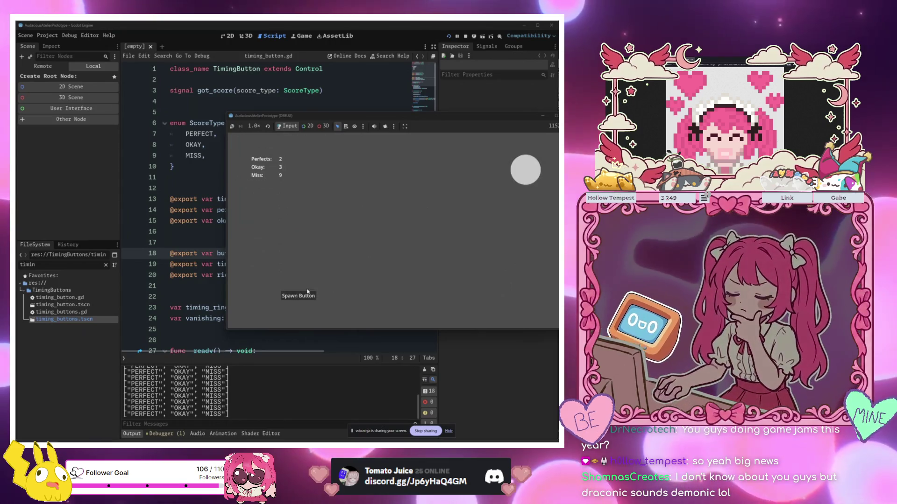
click(531, 170)
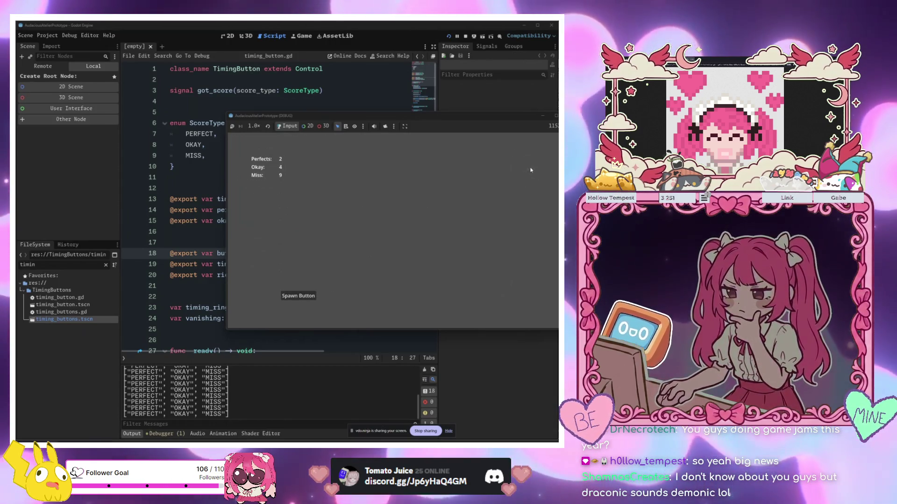
click(287, 296)
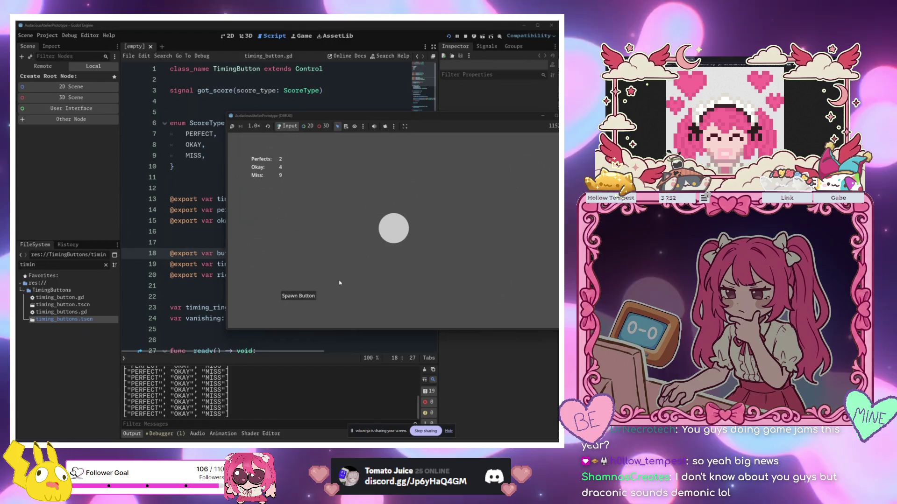
click(399, 236)
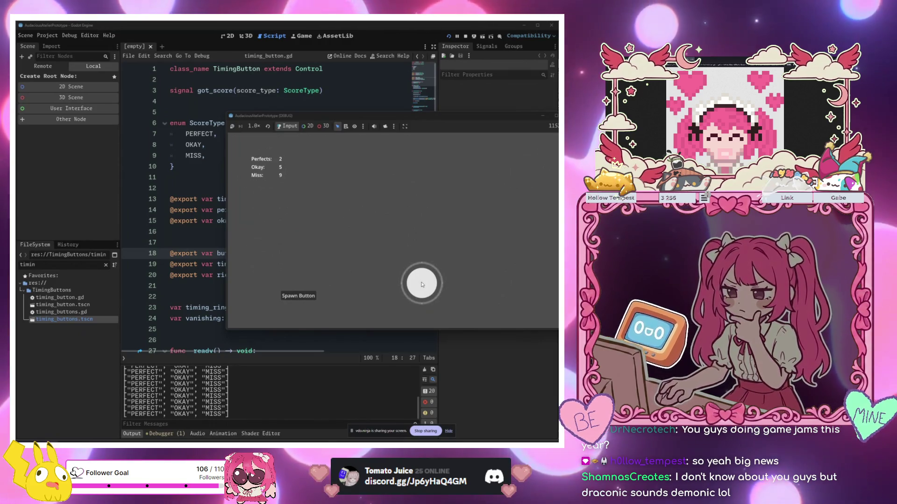
click(422, 285)
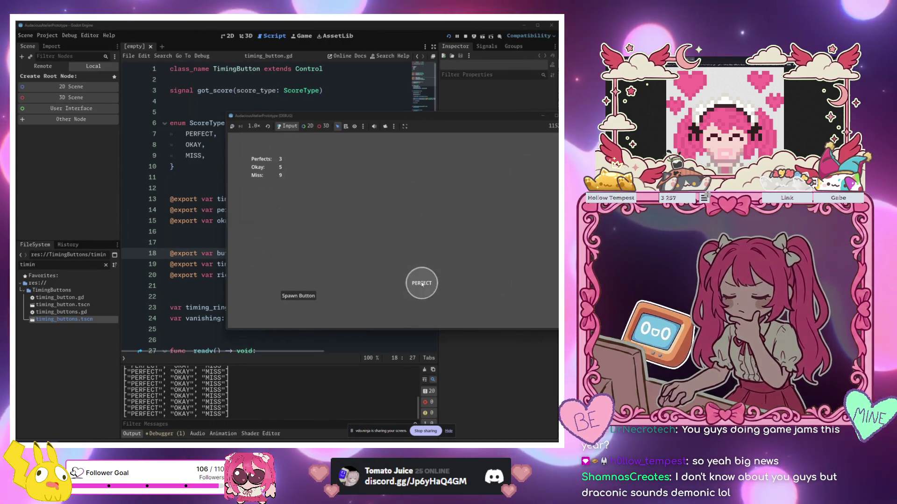
click(284, 296)
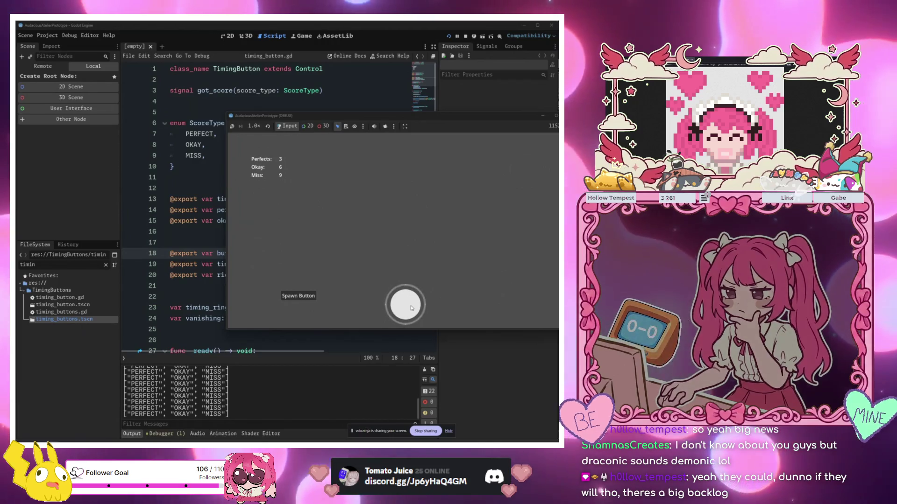
click(280, 296)
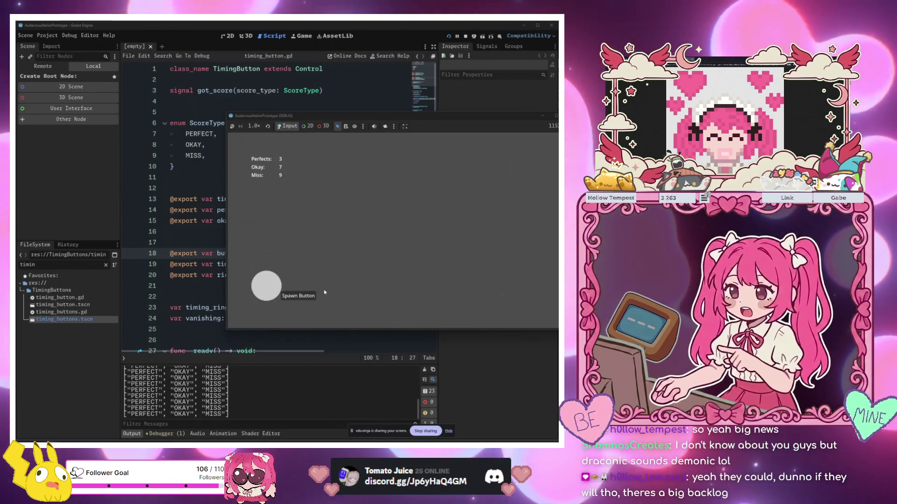
click(265, 291)
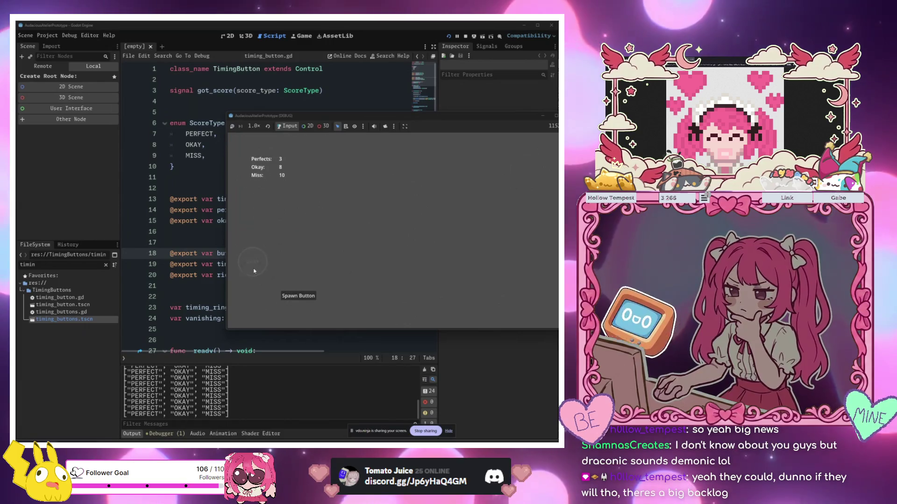
click(300, 295)
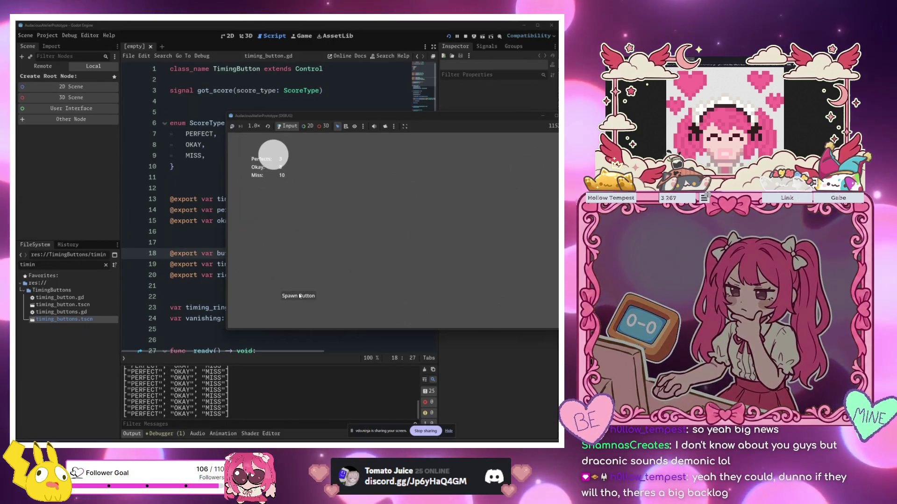
- Tap an Okay and three Perfect hits on newly spawned timing circles
click(279, 161)
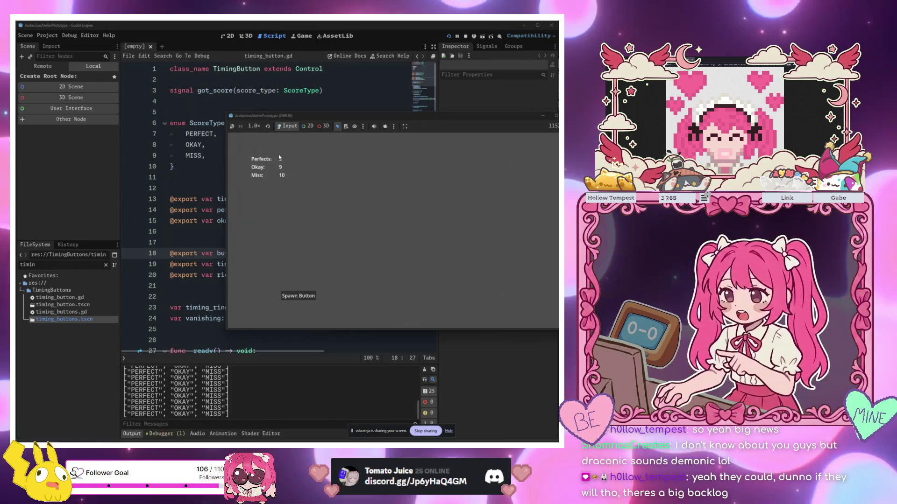
click(295, 299)
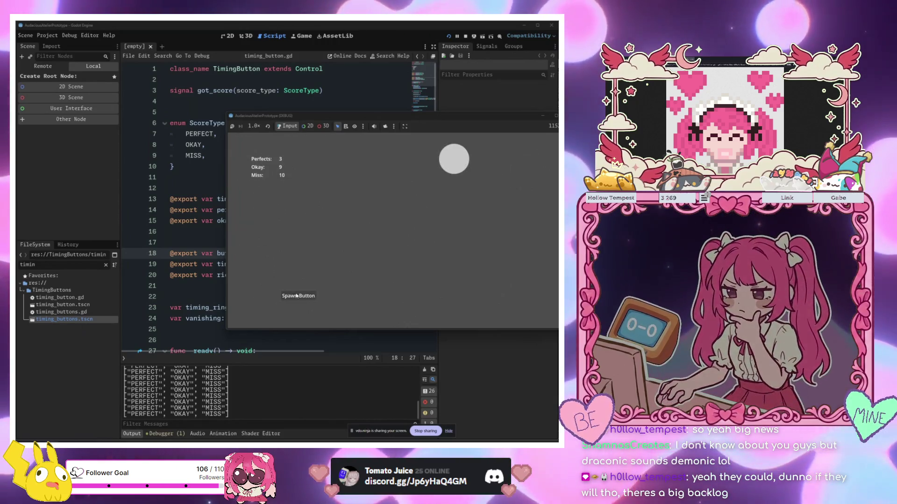
click(460, 161)
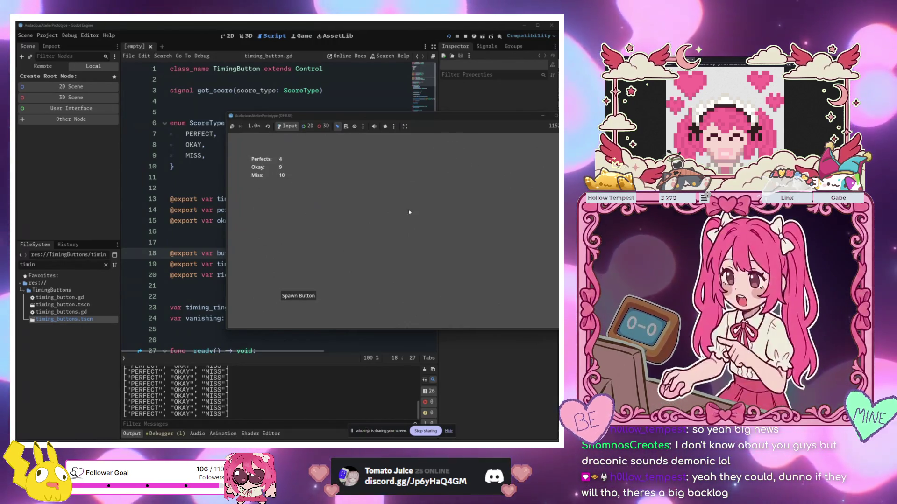
click(303, 297)
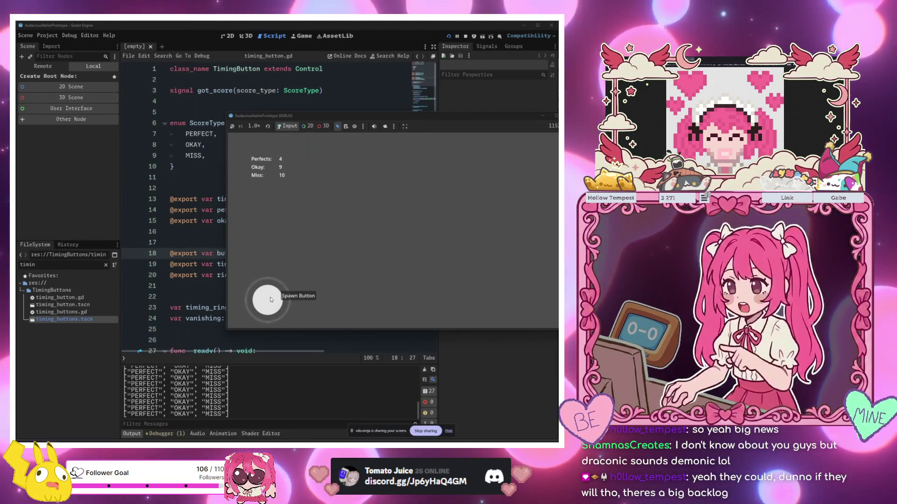
click(275, 298)
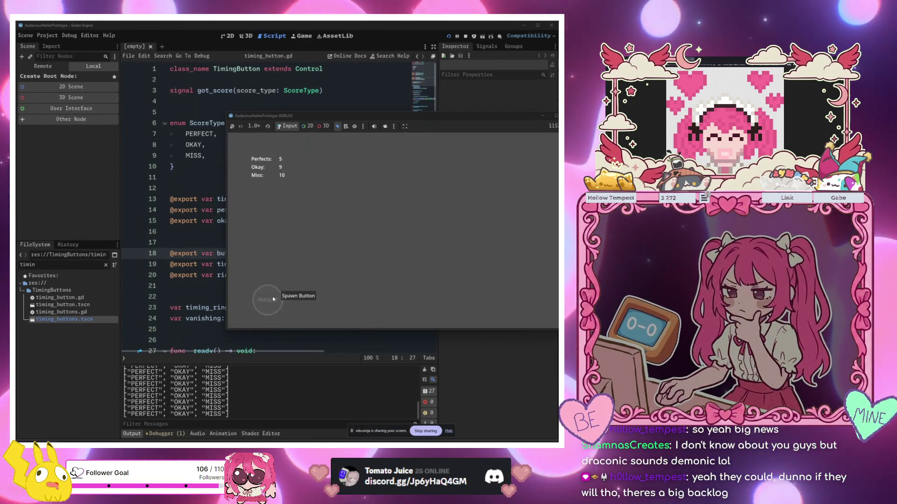
click(311, 300)
click(479, 220)
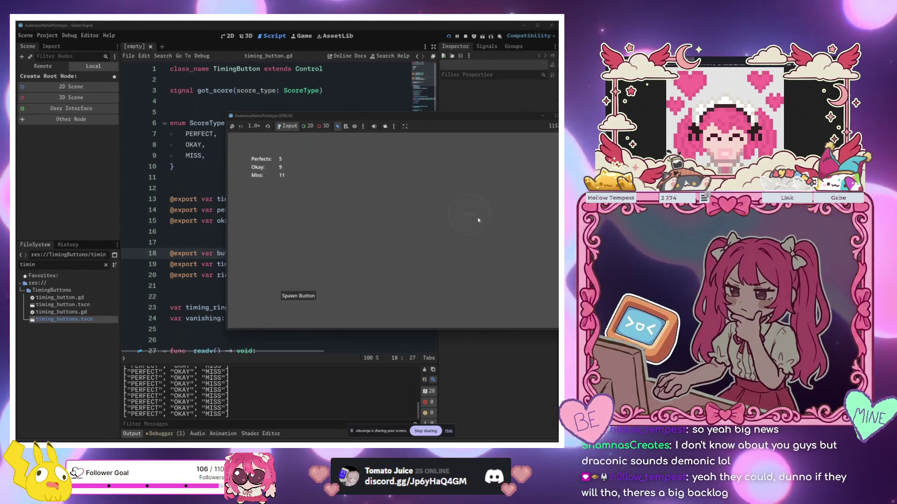
click(298, 296)
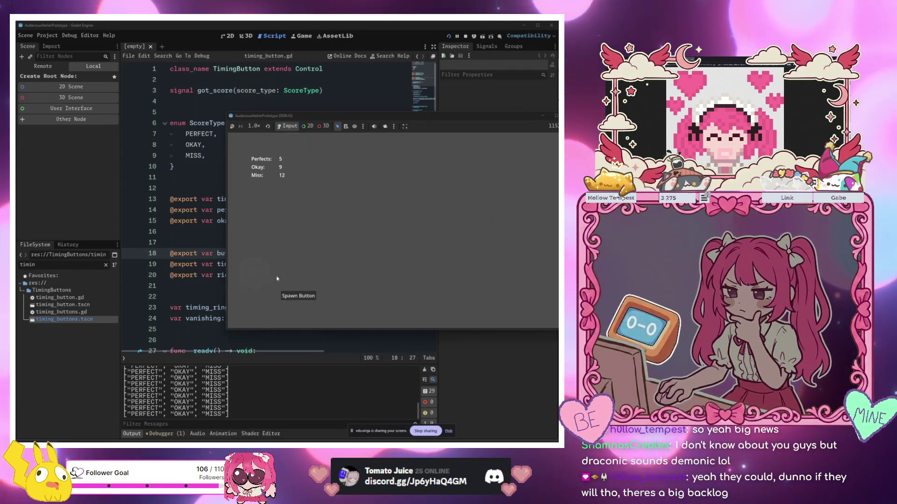
click(310, 296)
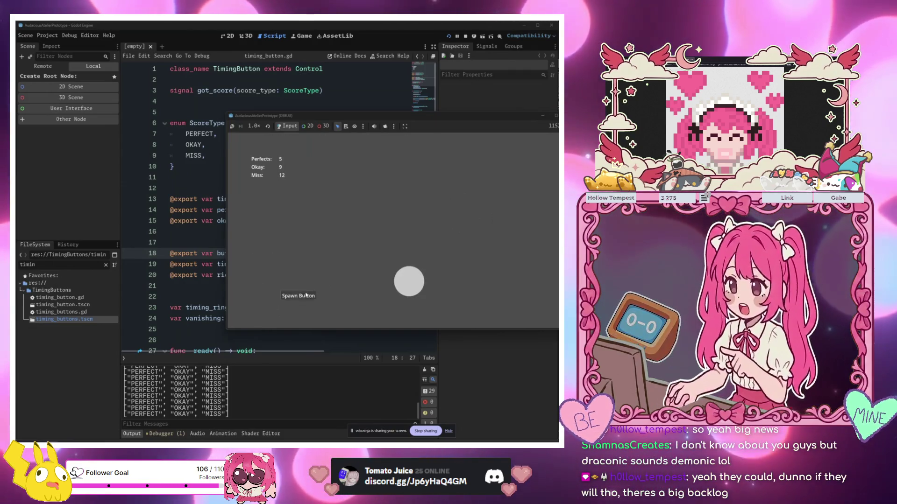
click(411, 284)
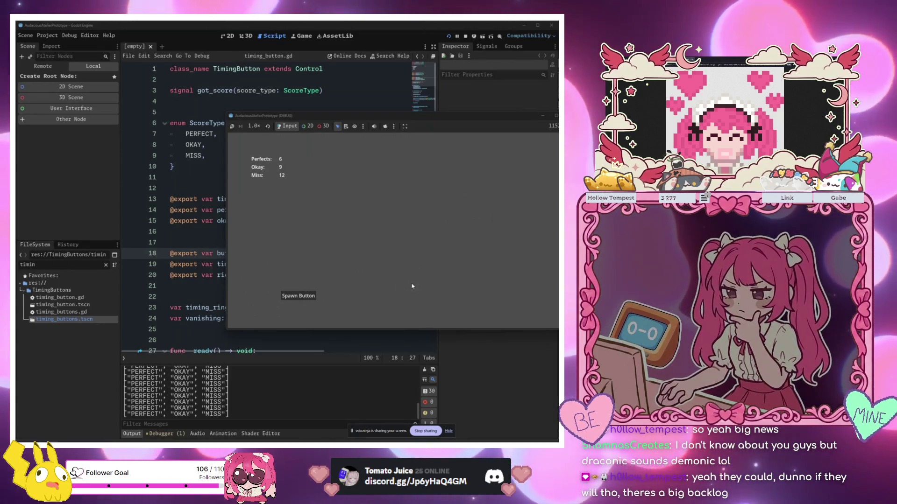
- Score two more Okays and two Perfects, reaching Perfects 8, Okay 12, Miss 13
click(297, 296)
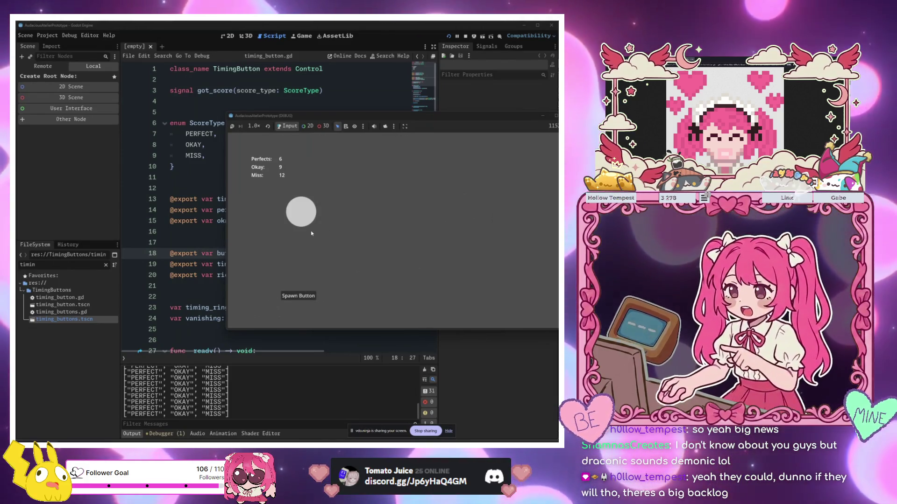
click(304, 219)
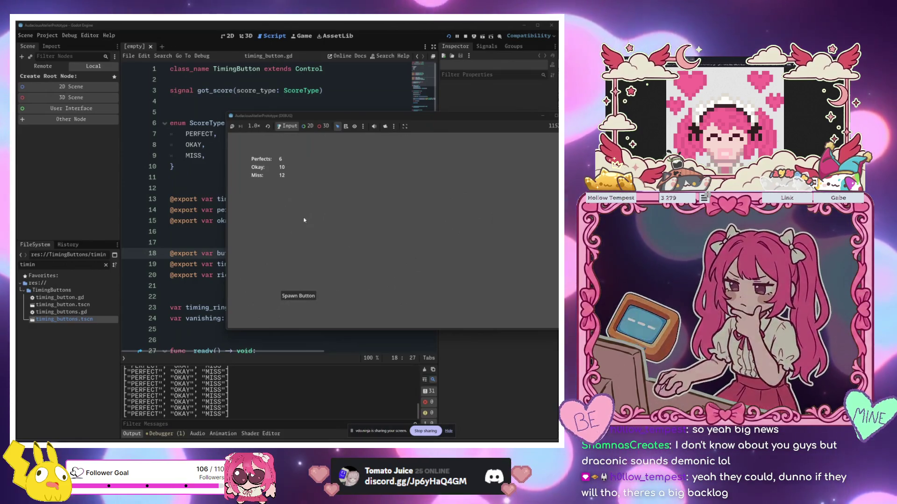
click(299, 296)
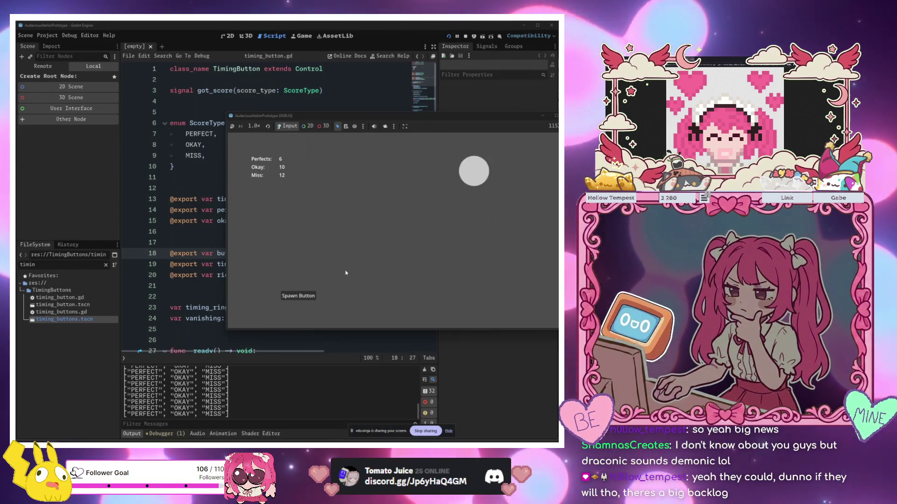
click(477, 177)
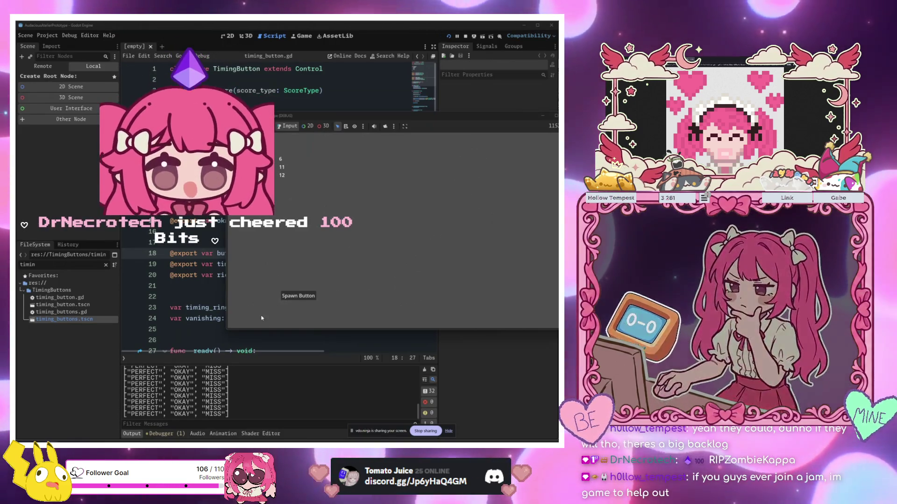
click(305, 293)
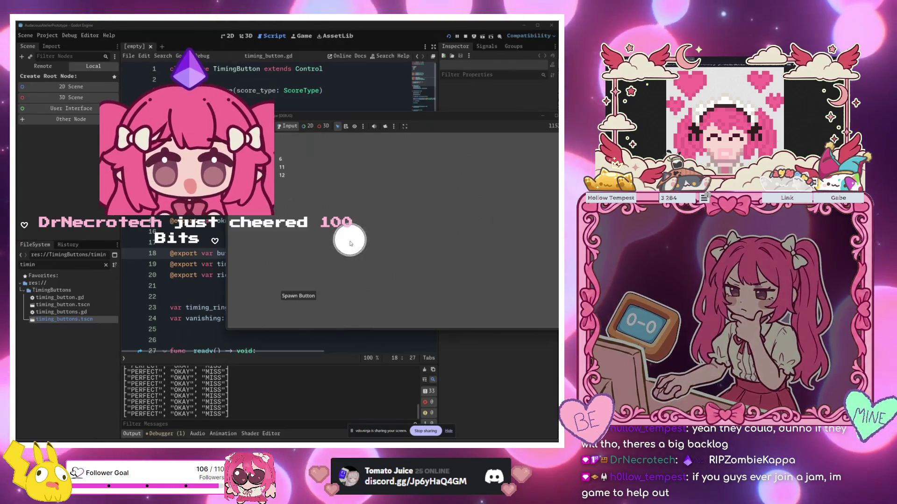
click(350, 242)
click(305, 293)
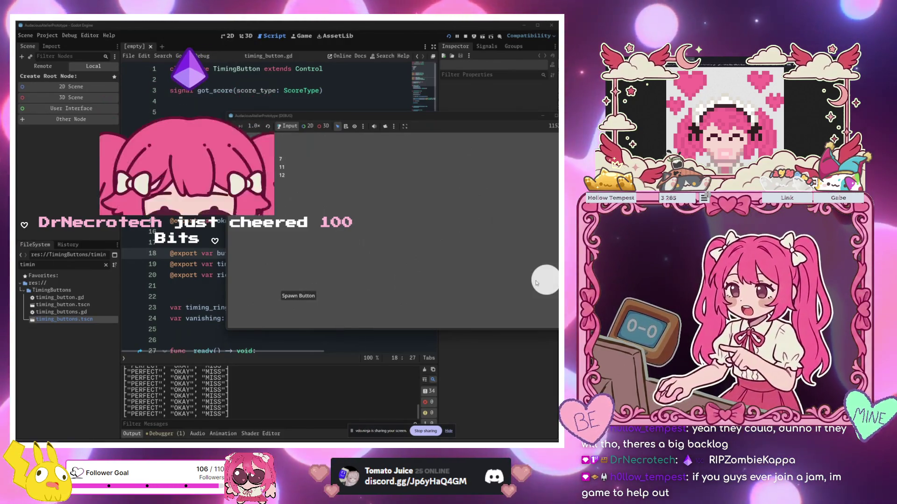
click(541, 286)
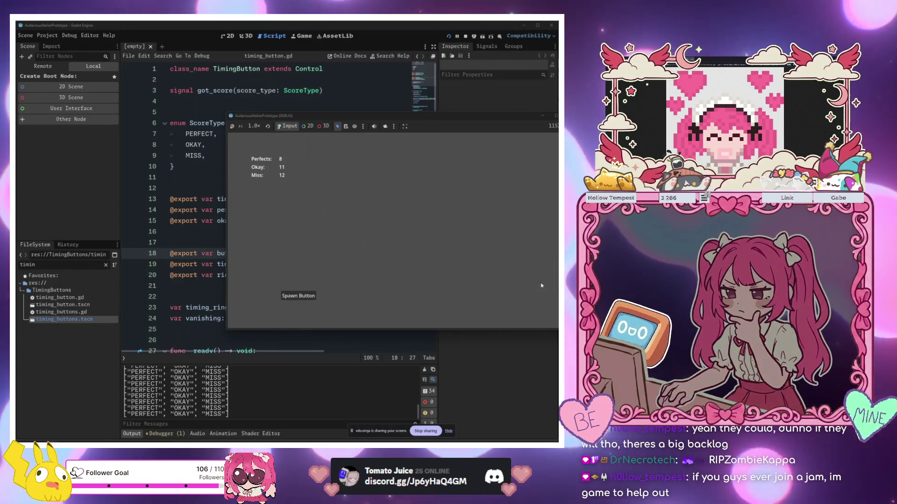
click(313, 295)
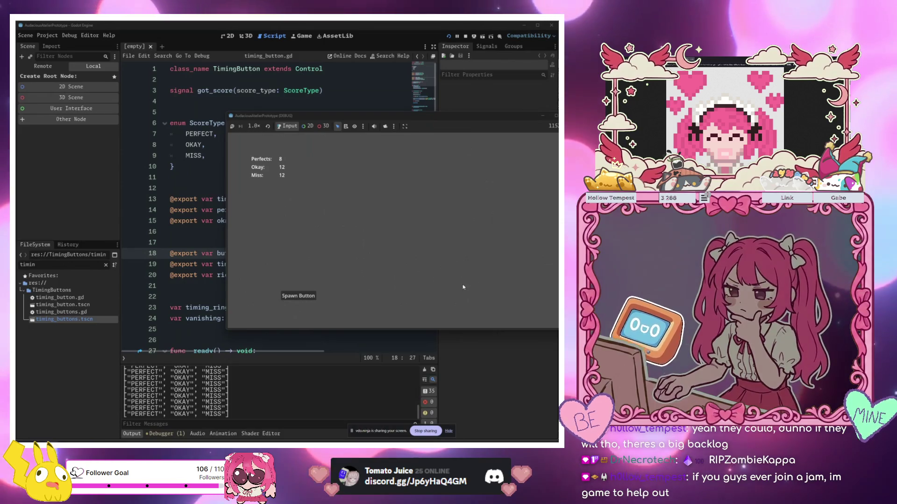
click(298, 296)
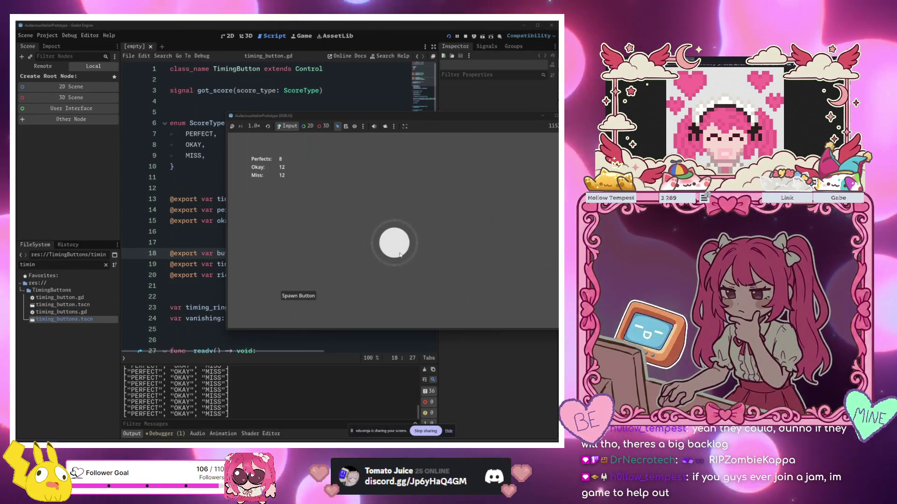
- Spawn and tap more circles, pushing the tally to Okay 17 and Miss 18, Perfects at 8
click(298, 296)
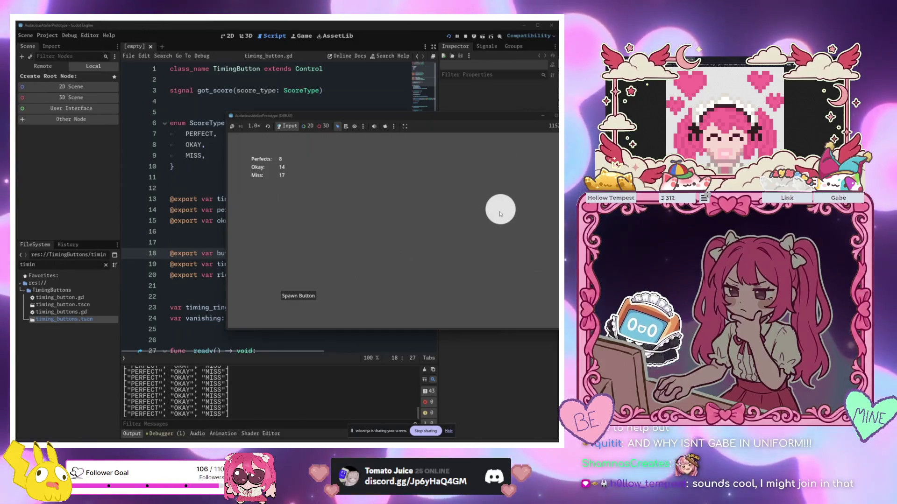
click(501, 214)
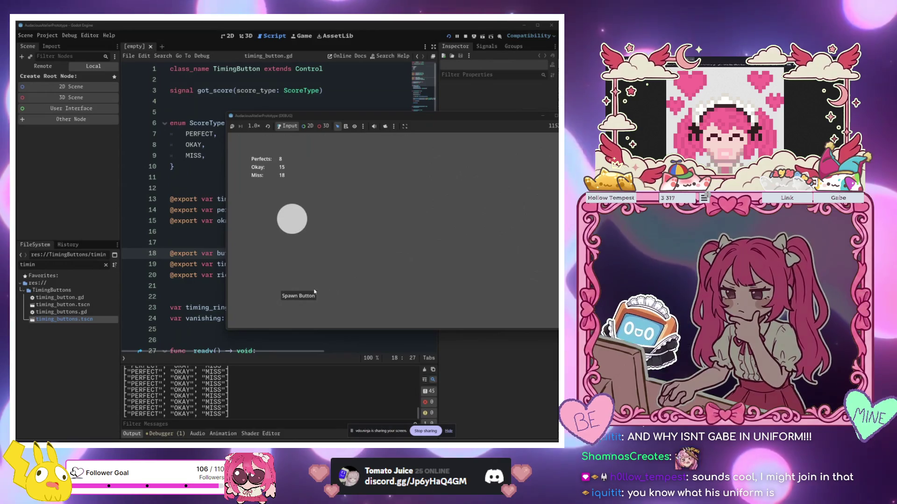
click(294, 225)
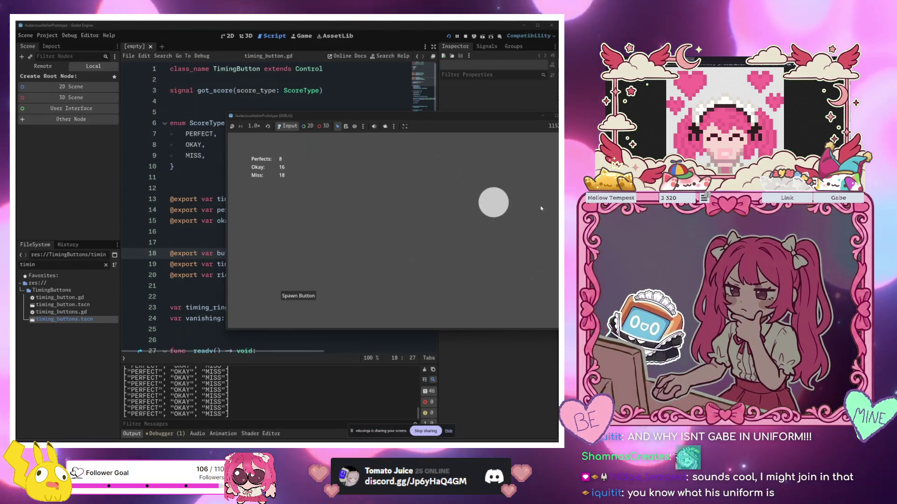
click(501, 206)
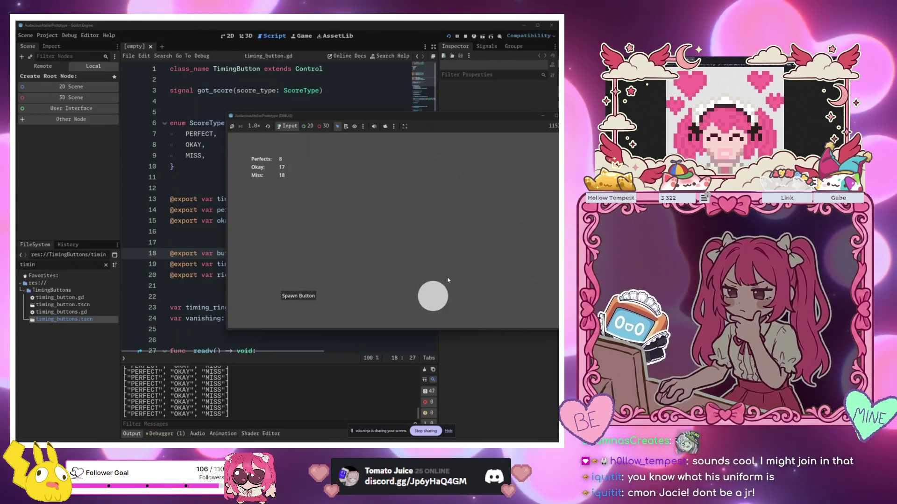
- Hit one more circle for an Okay, leveling the tally at Okay 18 and Miss 18
click(433, 299)
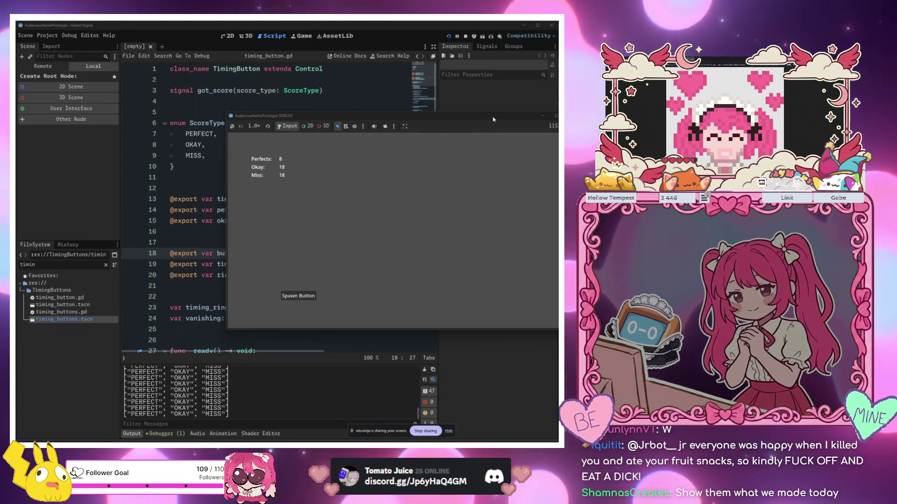
- Stop the running timing-button game and clear the FileSystem filter
key(F8)
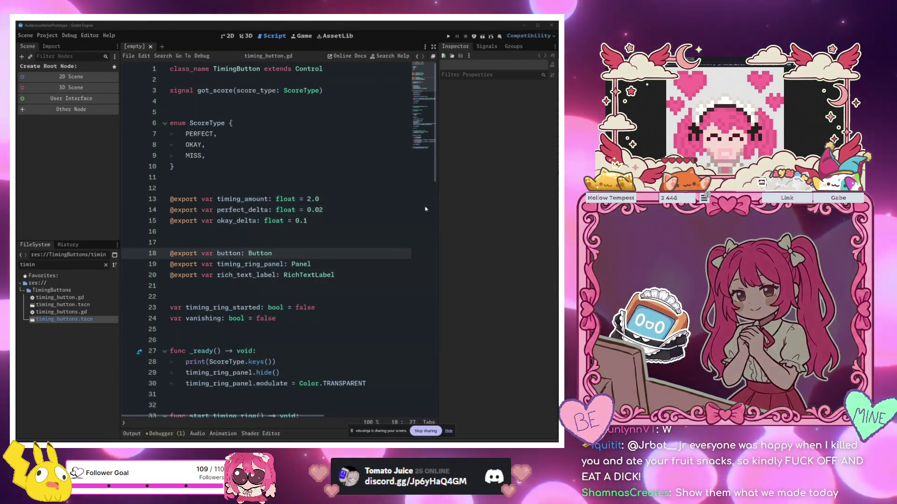
click(425, 209)
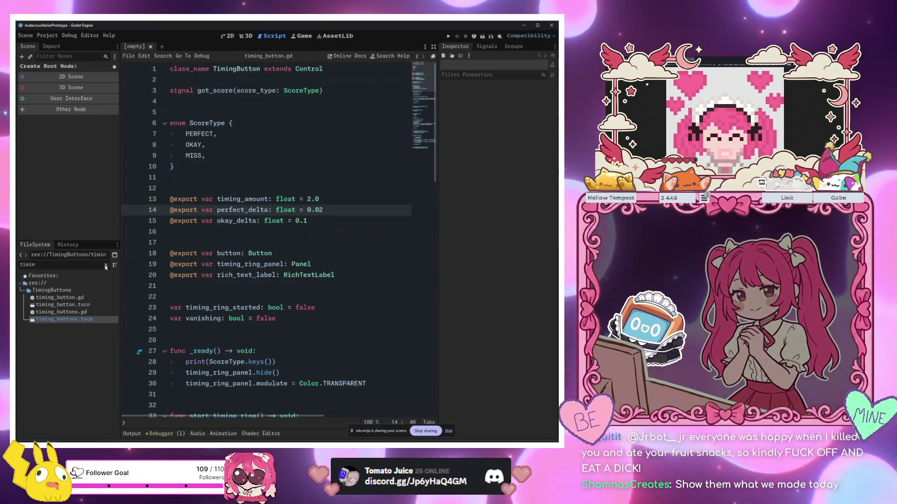
click(106, 264)
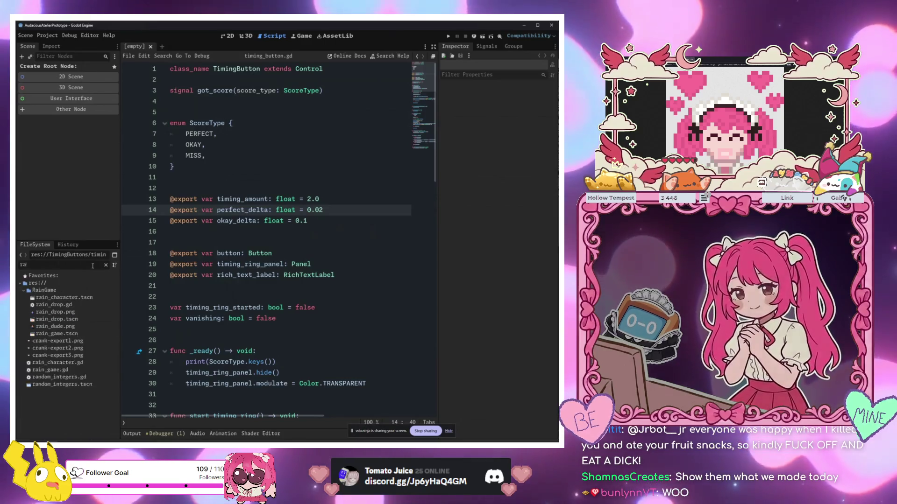
- Filter for 'rain', set rain_game.tscn as the main scene, and run it with F5
text(rain)
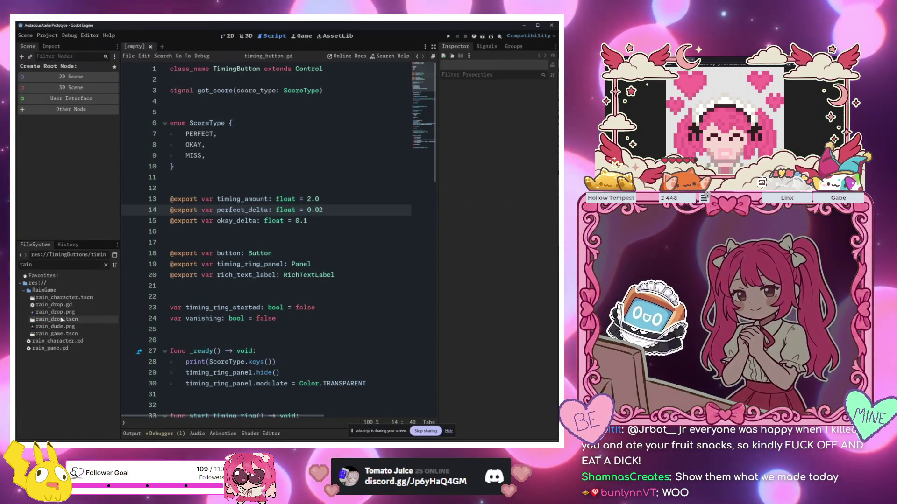
right_click(76, 334)
click(75, 331)
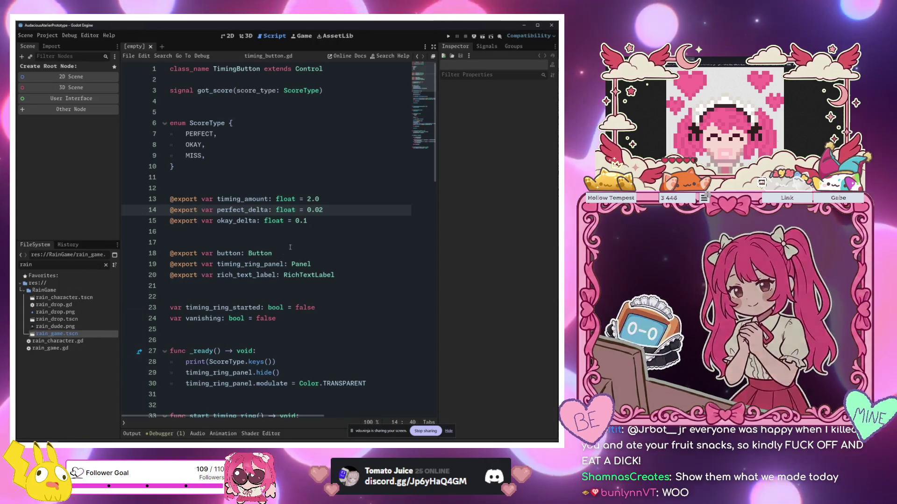
click(262, 242)
click(311, 187)
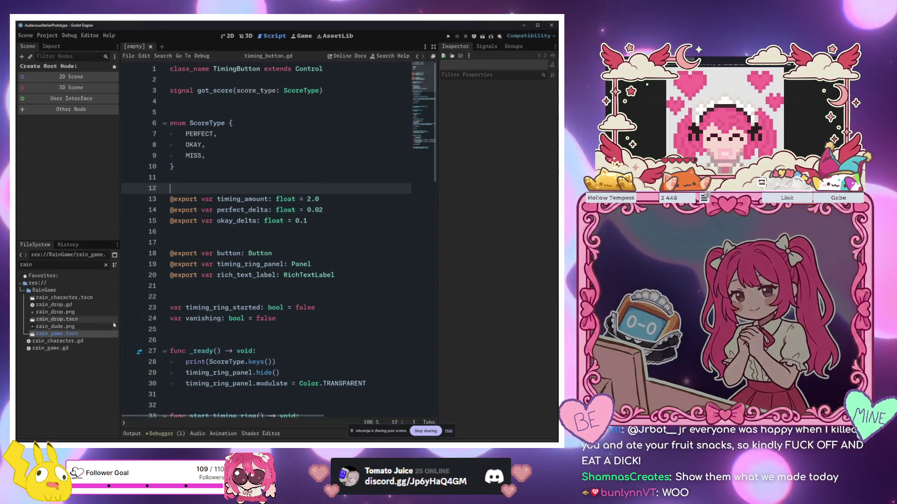
click(286, 234)
key(F5)
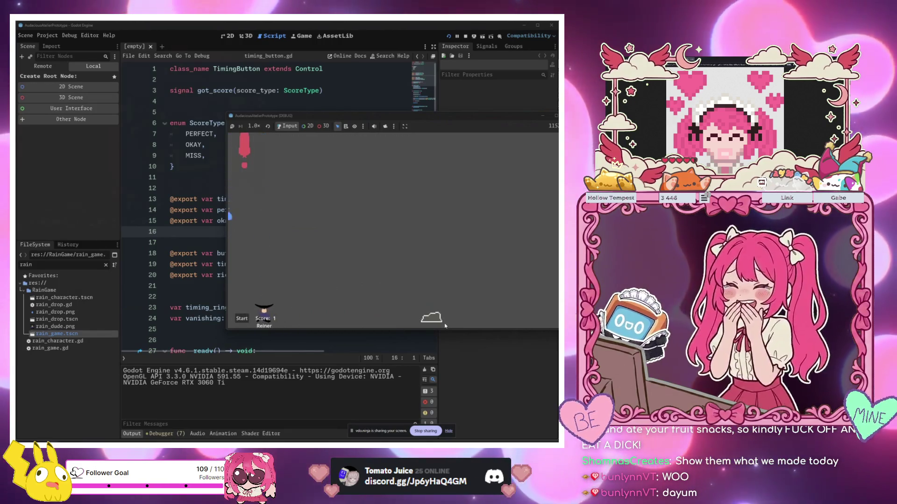
- Jump, dash and steer with the arrow keys to catch drops until losing at score 39
click(440, 317)
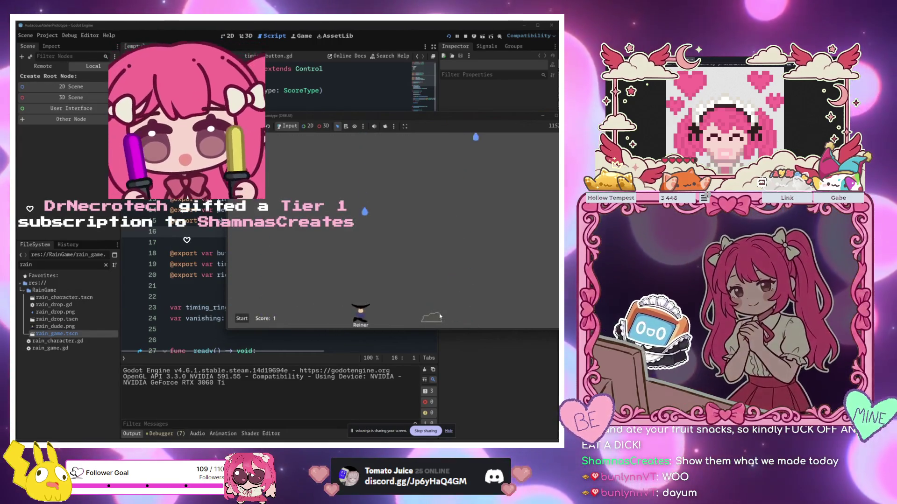
click(421, 317)
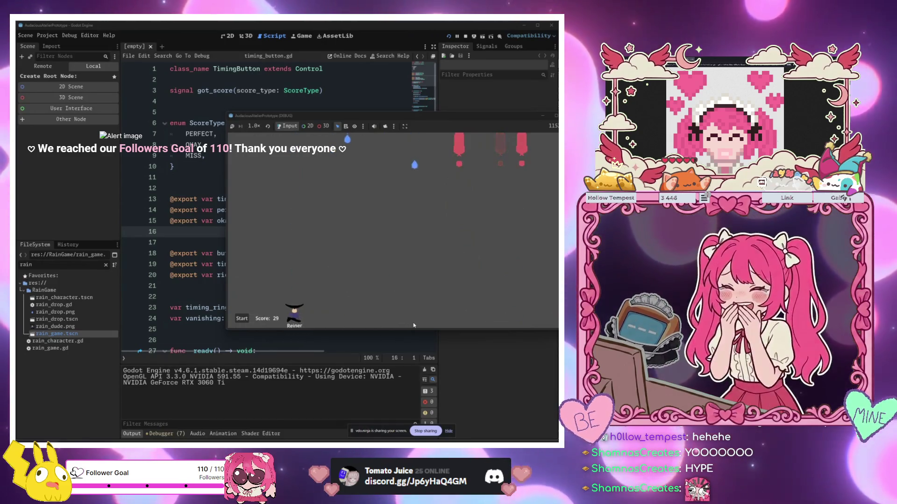
key(Right)
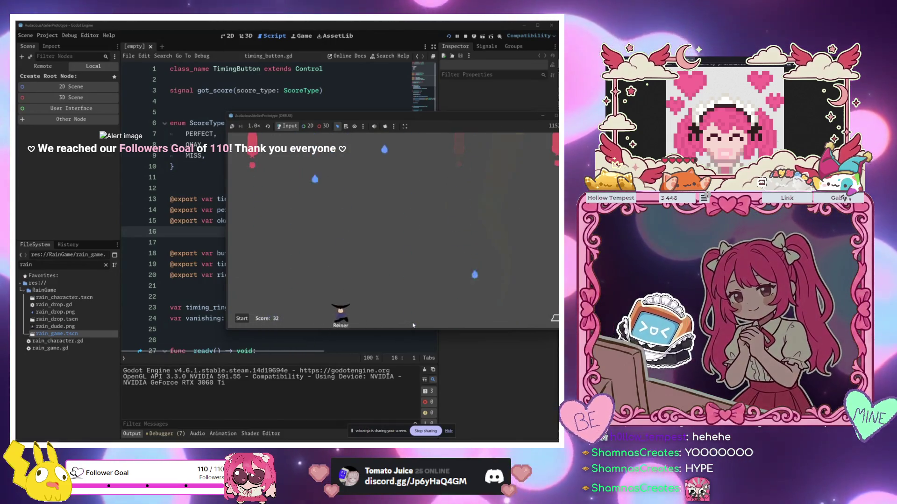
key(Left)
key(Right)
key(Left)
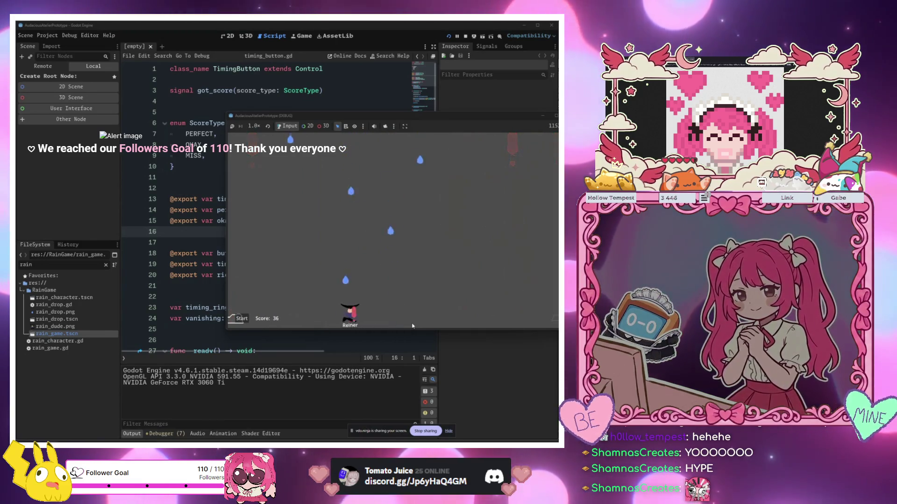
key(Left)
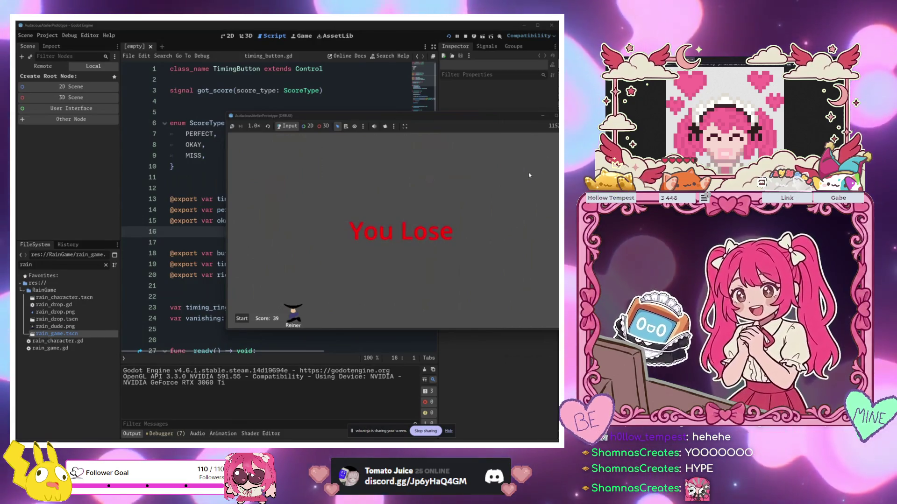
- Stop the rain game with F8, clear the FileSystem filter, and switch to the 2D view
key(F8)
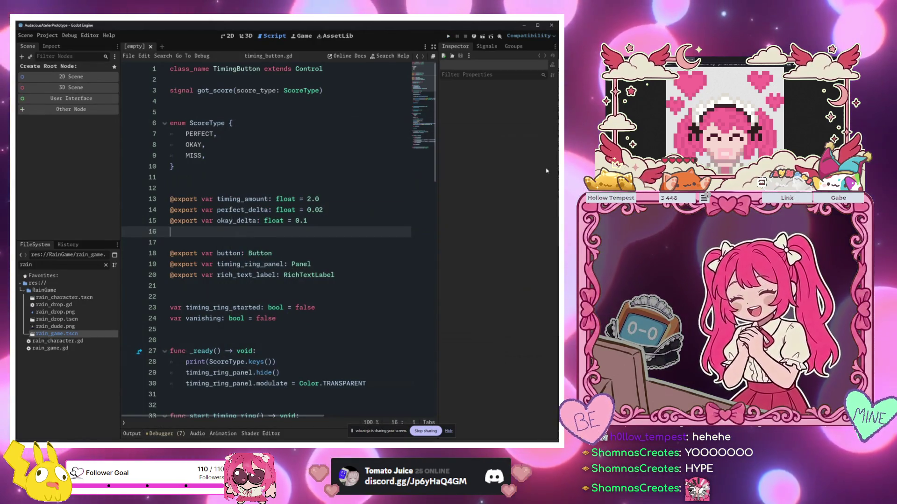
click(365, 144)
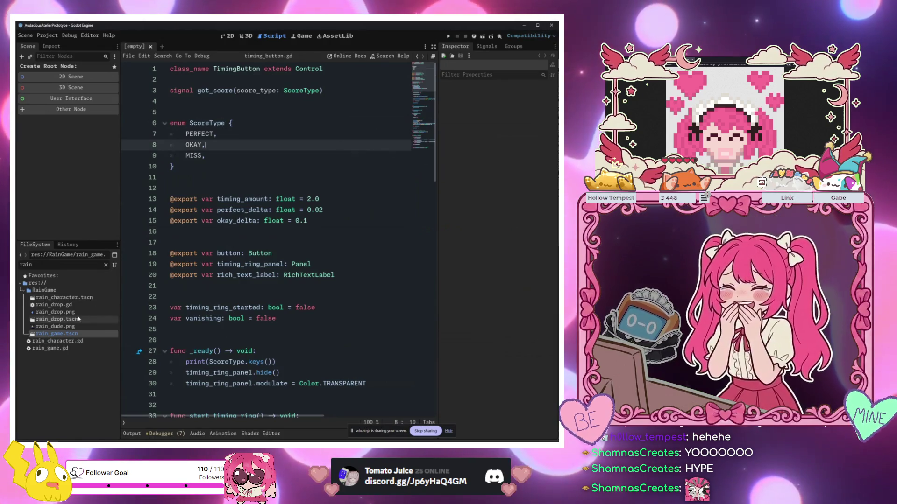
click(106, 266)
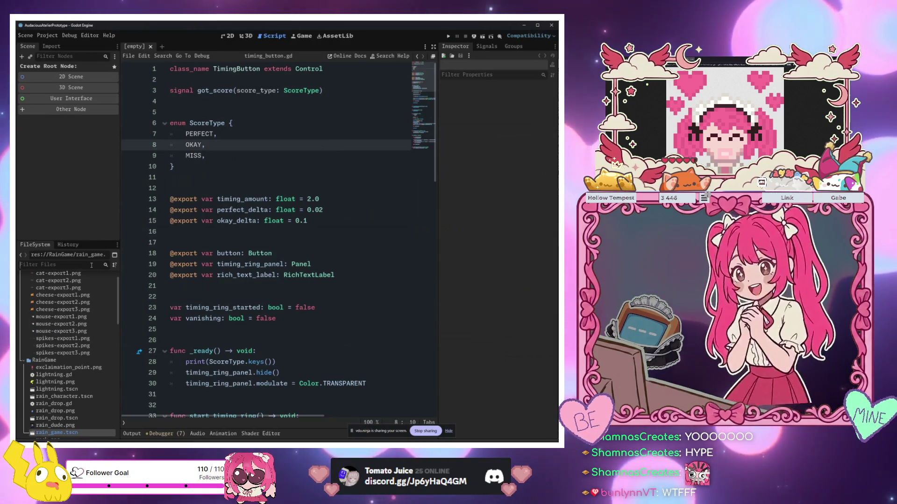
text(rat)
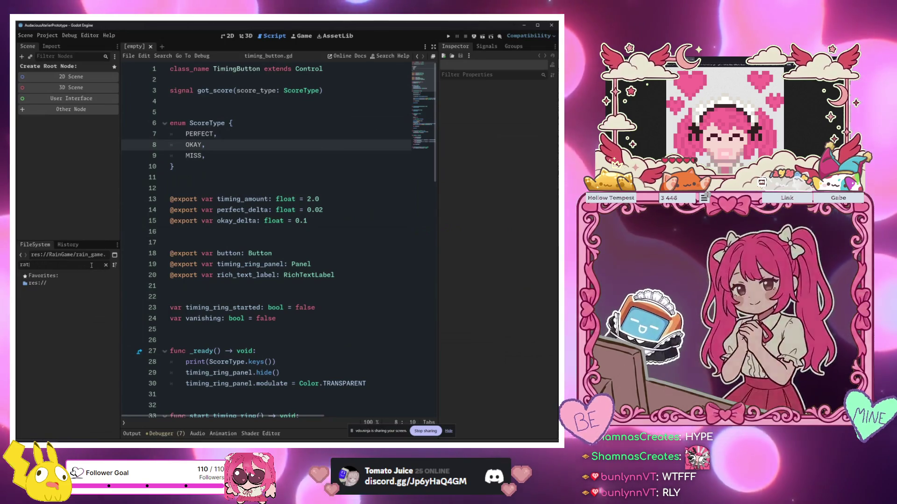
key(BackSpace)
key(BackSpace)
click(230, 37)
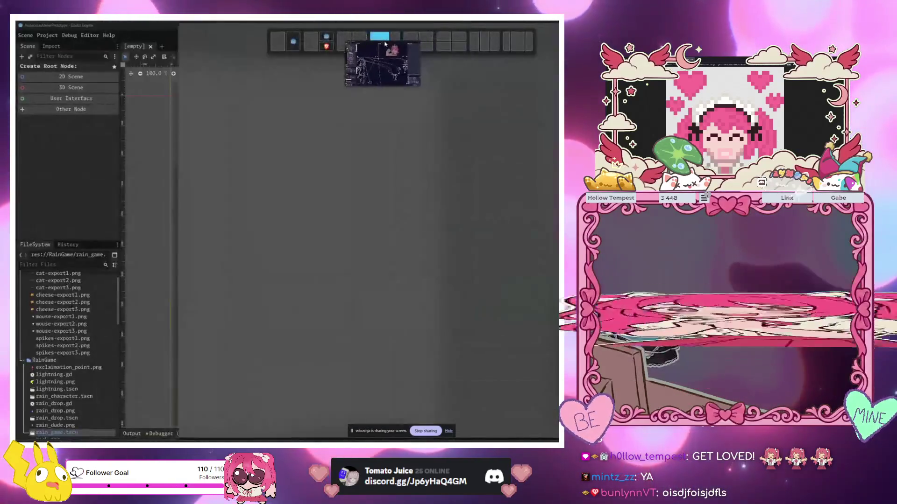
- Switch on the ExaggeratedTalkingEffect toggle in the weadotube node graph
scroll(290, 331, up, 6)
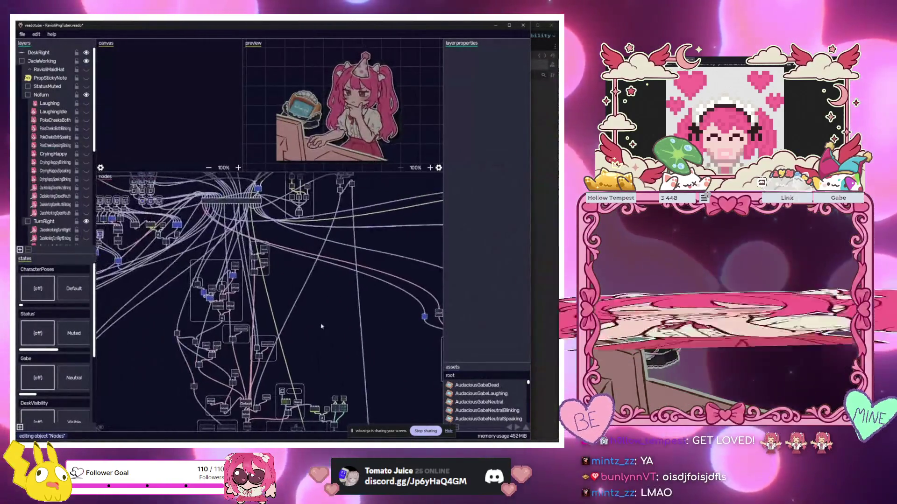
scroll(244, 217, down, 6)
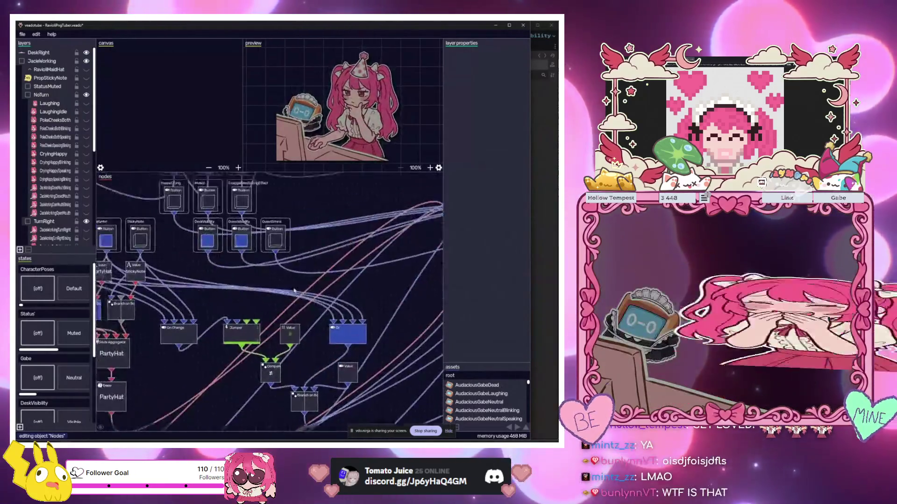
click(303, 268)
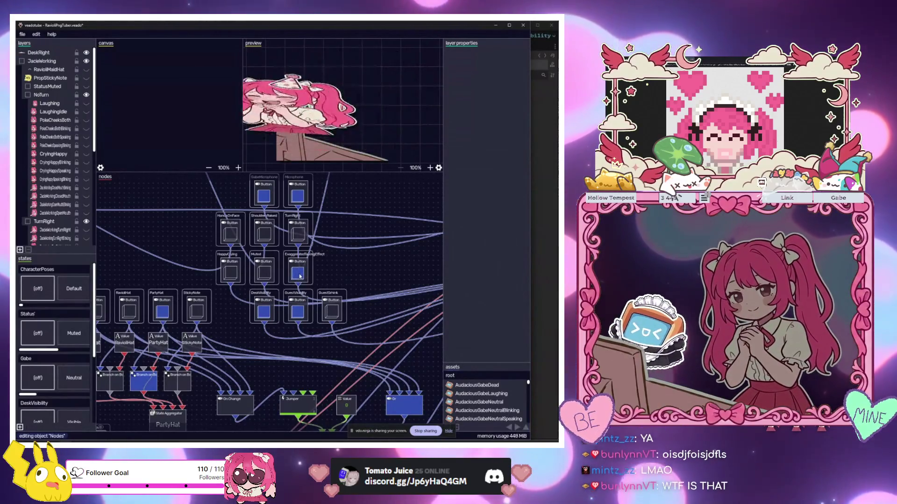
- Pan and zoom around the node graph to survey the PNGTuber rig's nodes
scroll(333, 277, down, 10)
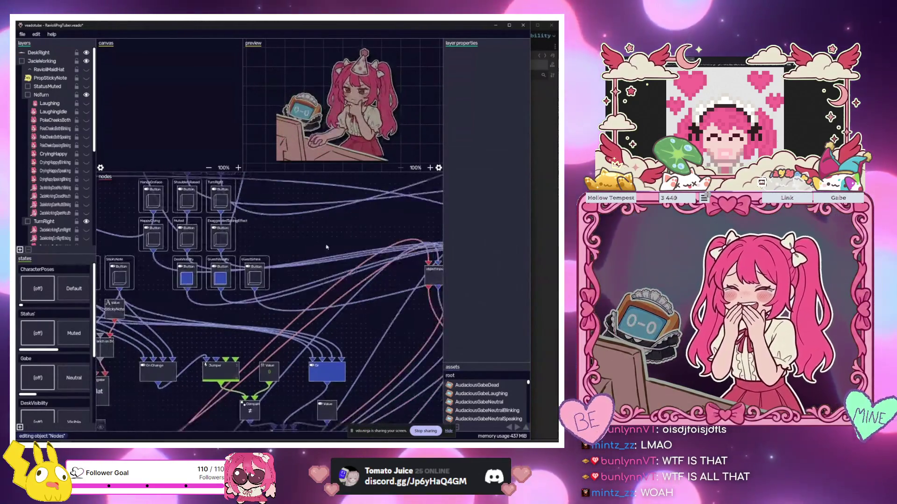
drag(190, 317, 323, 288)
scroll(323, 362, up, 3)
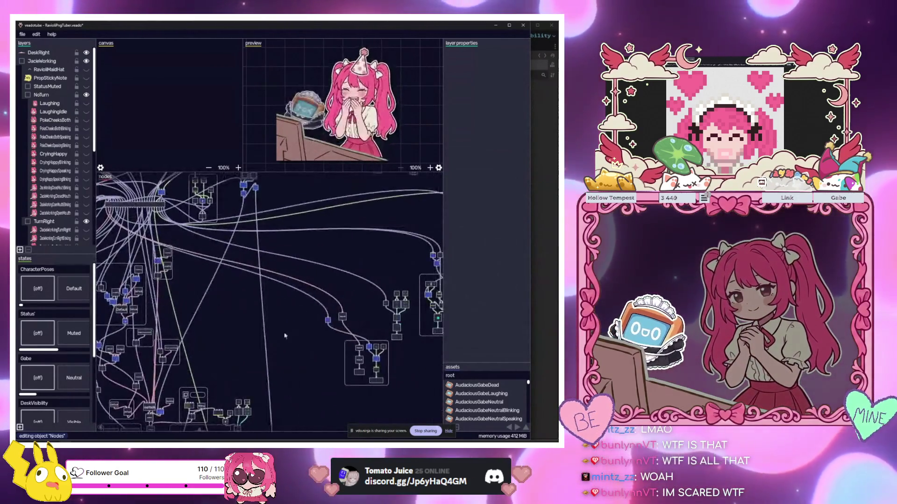
scroll(212, 292, up, 3)
scroll(212, 292, down, 3)
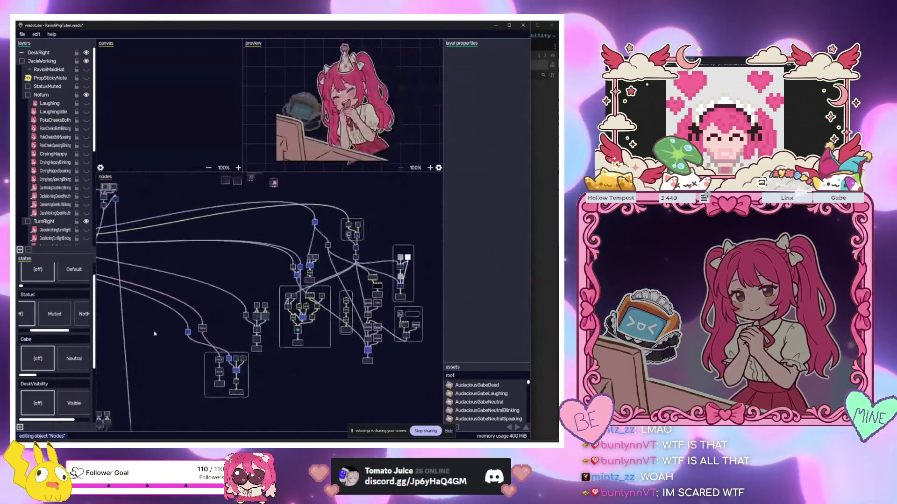
scroll(327, 240, up, 2)
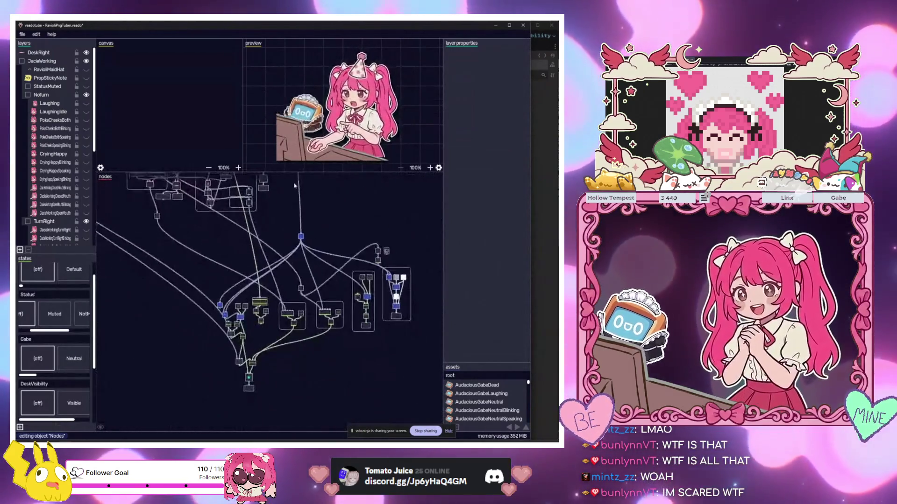
scroll(327, 239, down, 3)
scroll(310, 356, up, 3)
scroll(297, 357, down, 3)
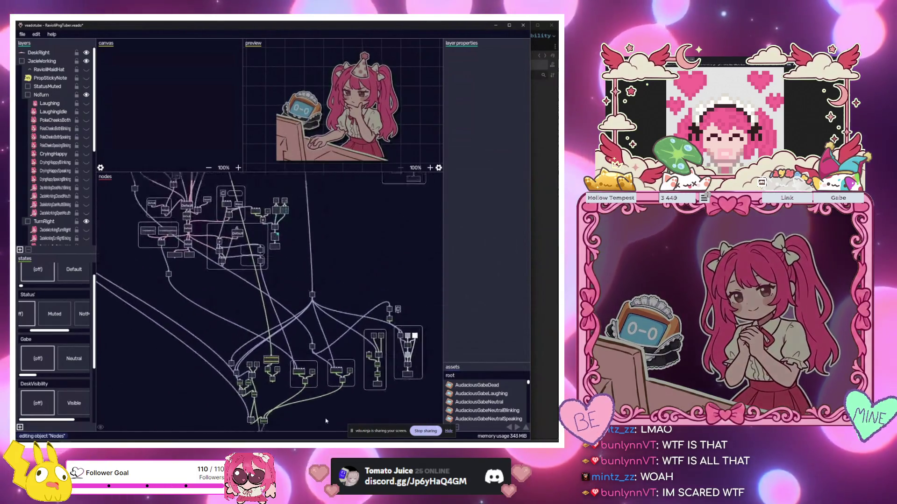
scroll(263, 362, up, 3)
scroll(241, 317, up, 5)
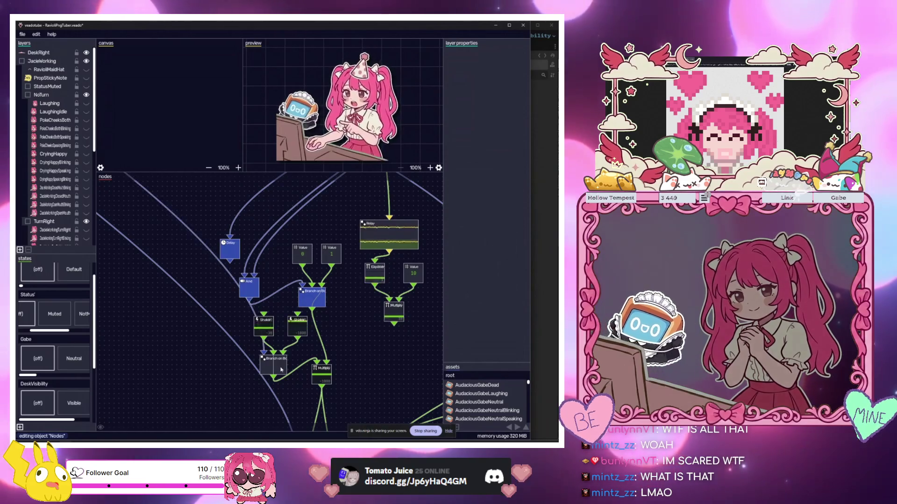
scroll(301, 348, down, 5)
scroll(301, 348, right, 3)
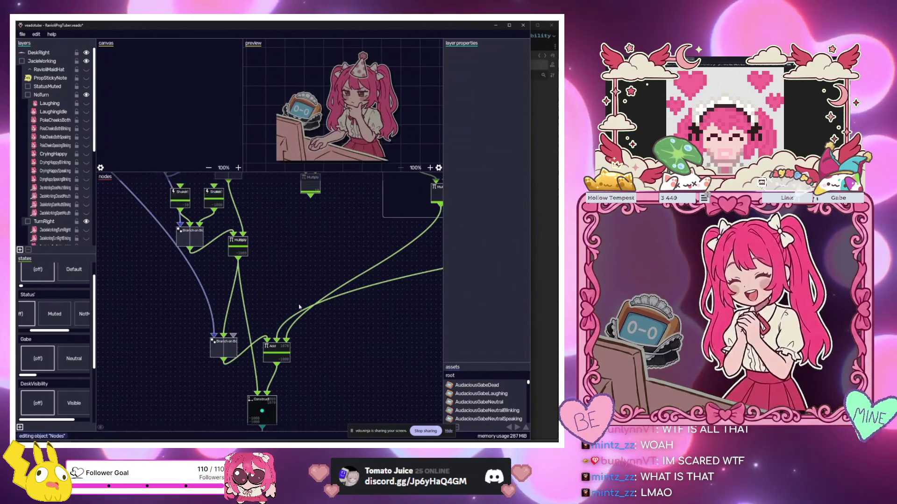
scroll(299, 306, down, 2)
scroll(254, 296, down, 5)
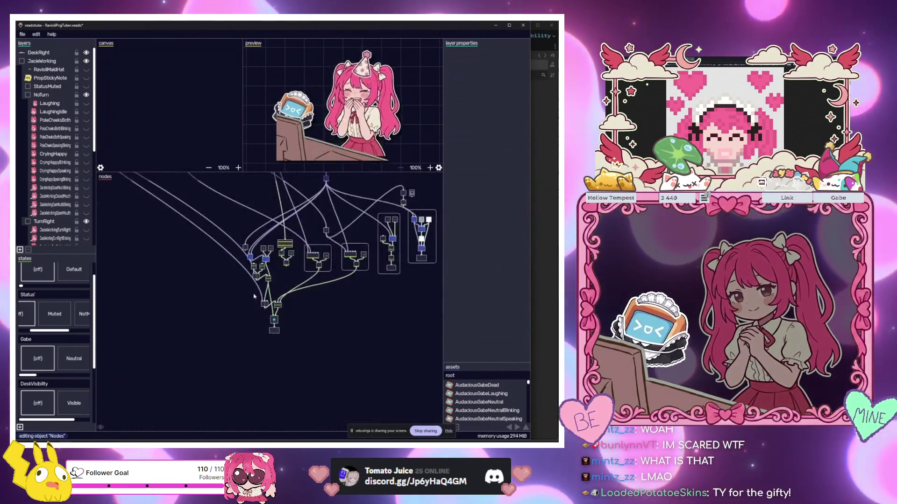
scroll(254, 296, up, 5)
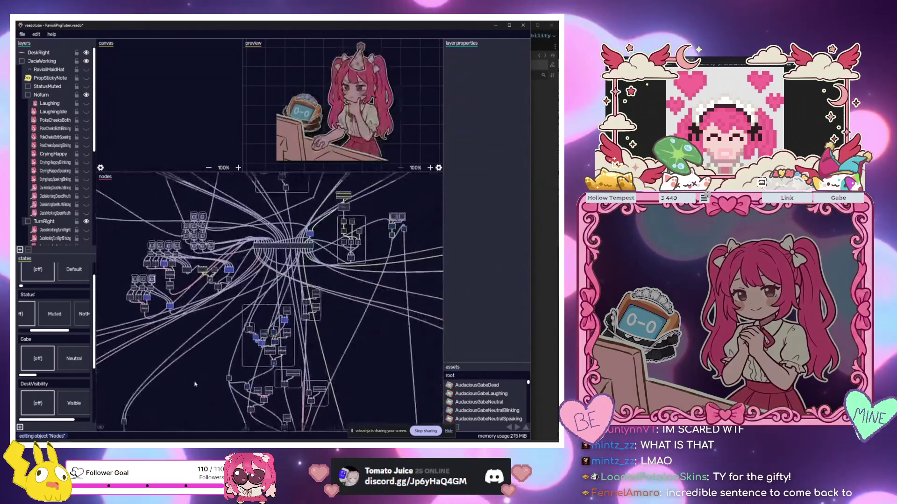
drag(195, 384, 200, 406)
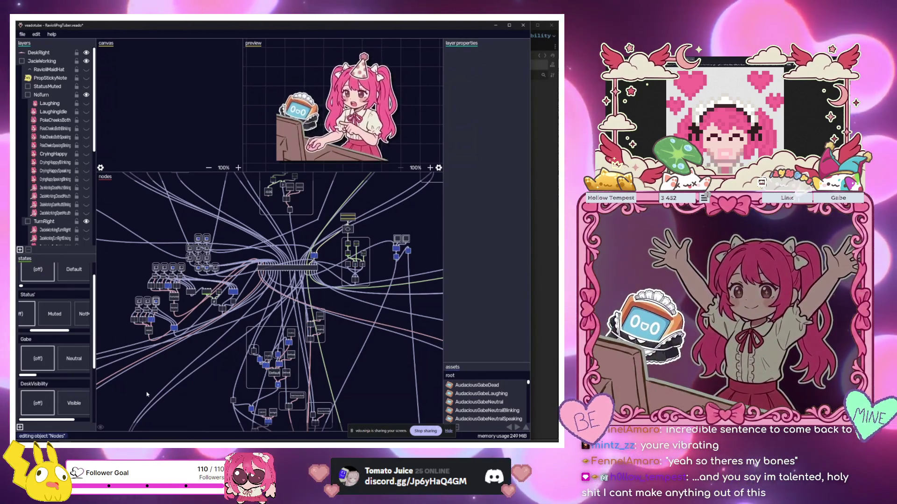
drag(195, 229, 203, 230)
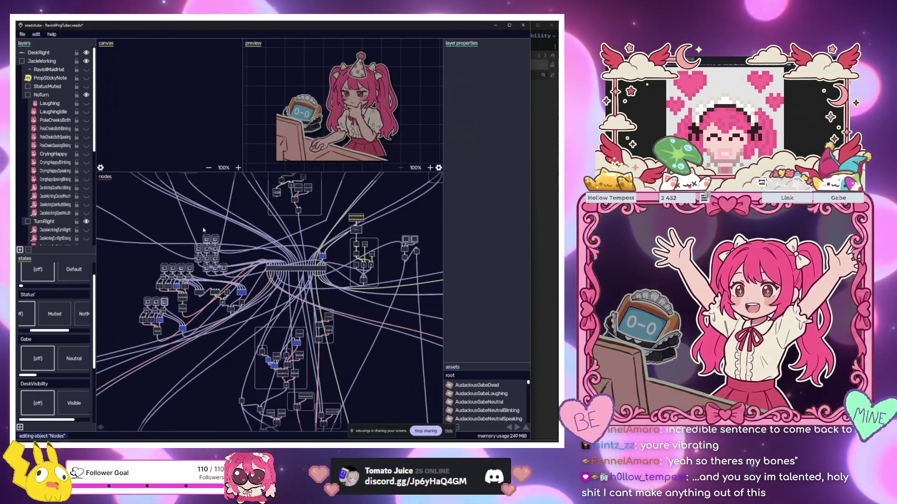
scroll(203, 230, up, 5)
drag(332, 225, 353, 367)
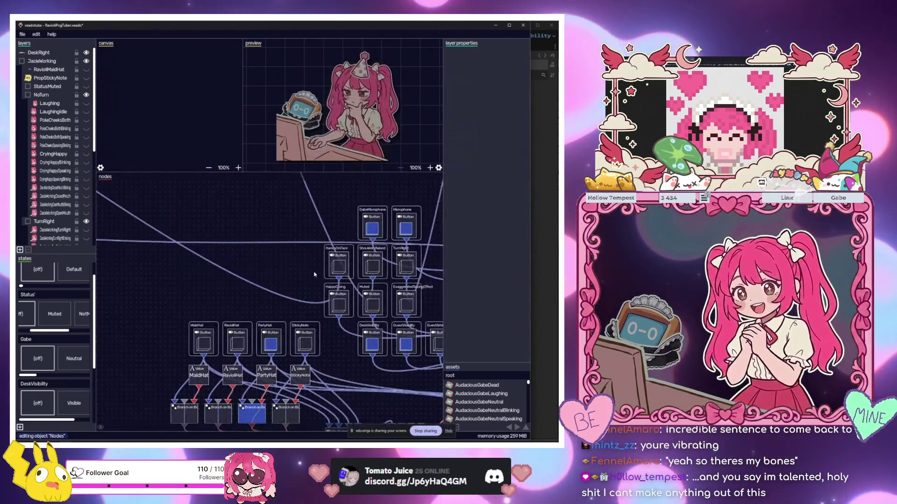
drag(309, 274, 295, 264)
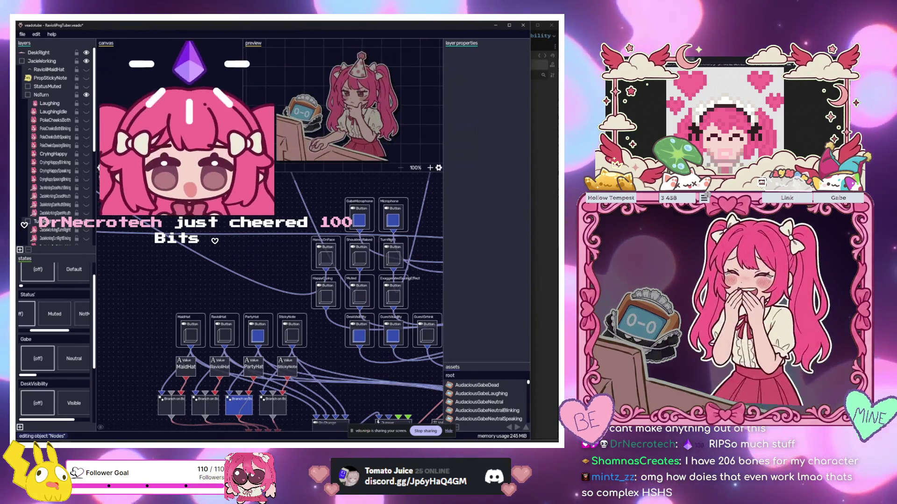
scroll(229, 366, down, 5)
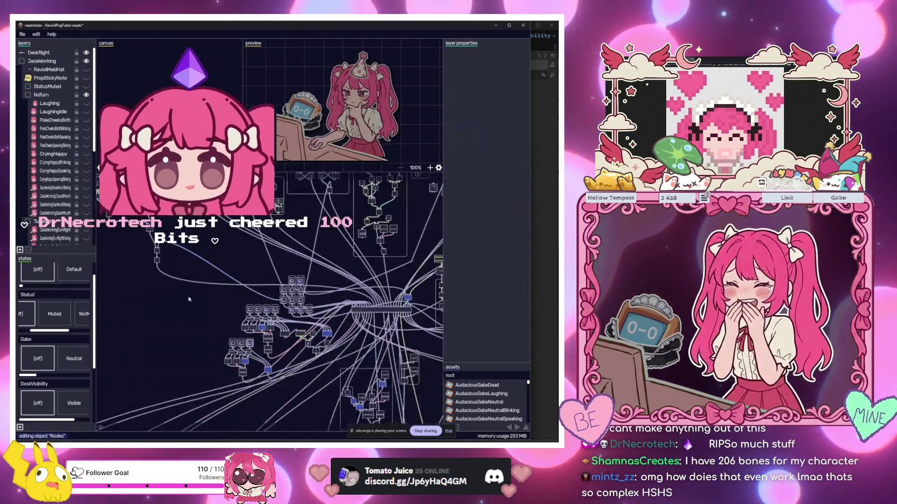
scroll(270, 250, up, 4)
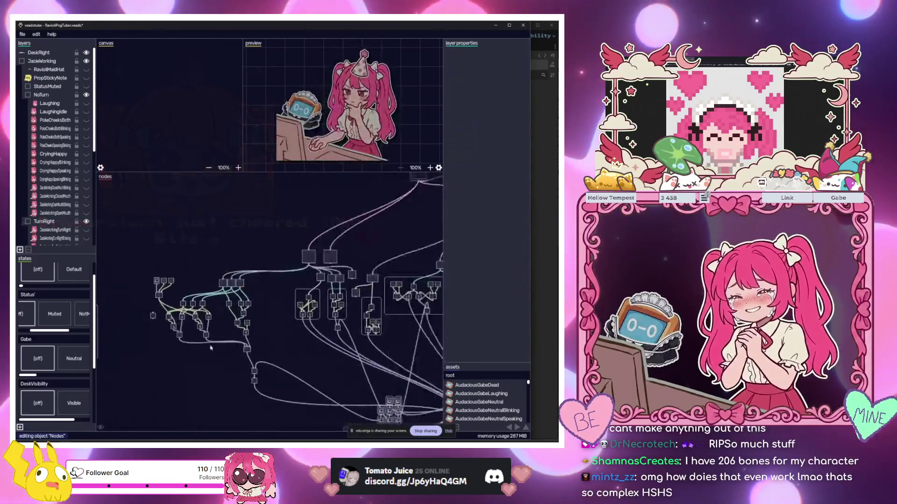
scroll(270, 250, down, 3)
scroll(355, 252, up, 3)
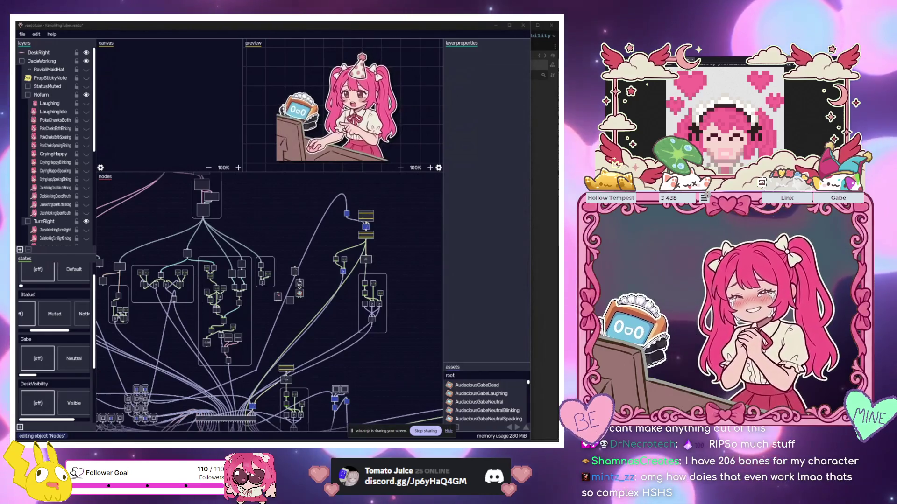
- Bring Discord over the rig editor, reposition it, and open Tomato Juice's #chronicle-share forum
key(alt+Tab)
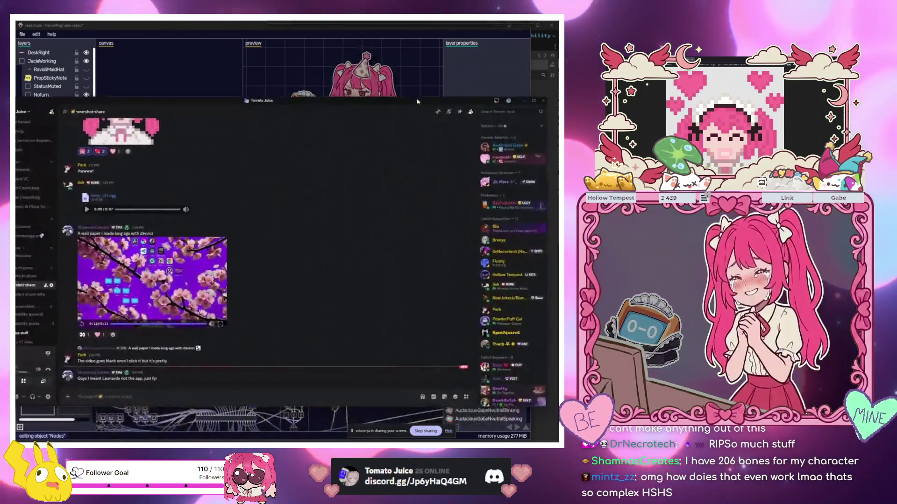
drag(194, 99, 230, 106)
scroll(32, 296, down, 5)
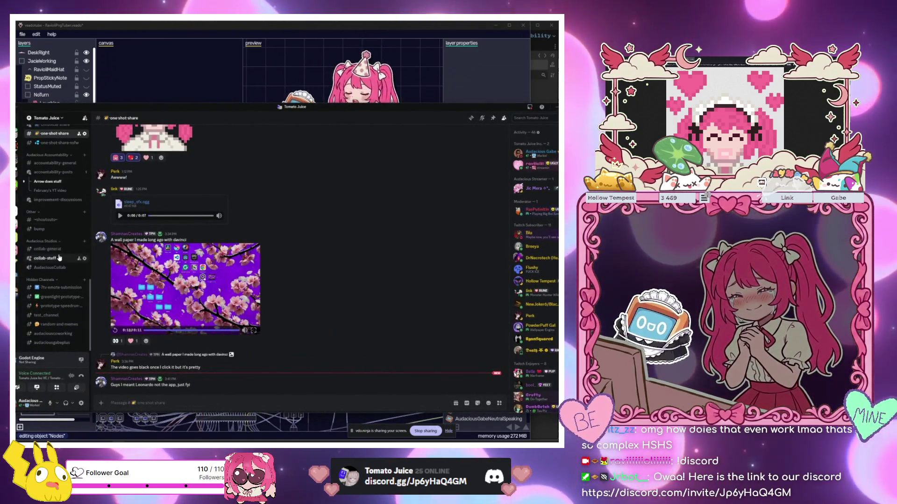
scroll(61, 269, up, 2)
scroll(60, 270, up, 1)
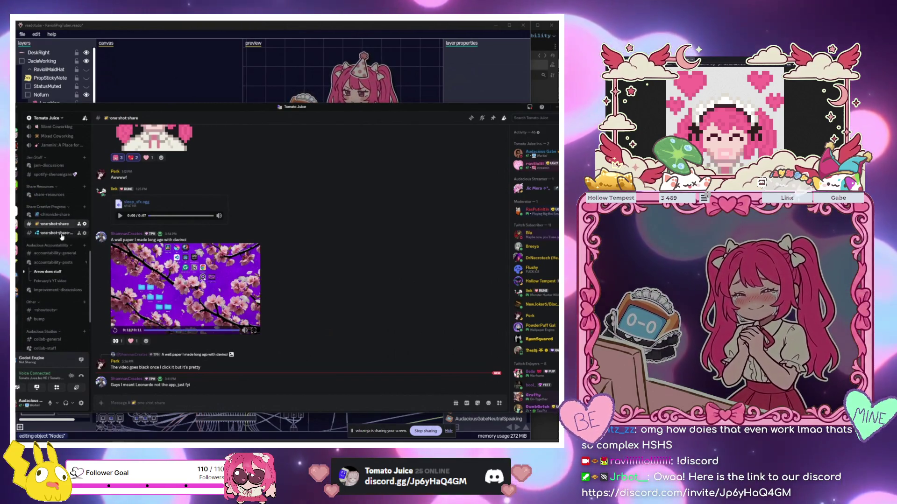
click(55, 214)
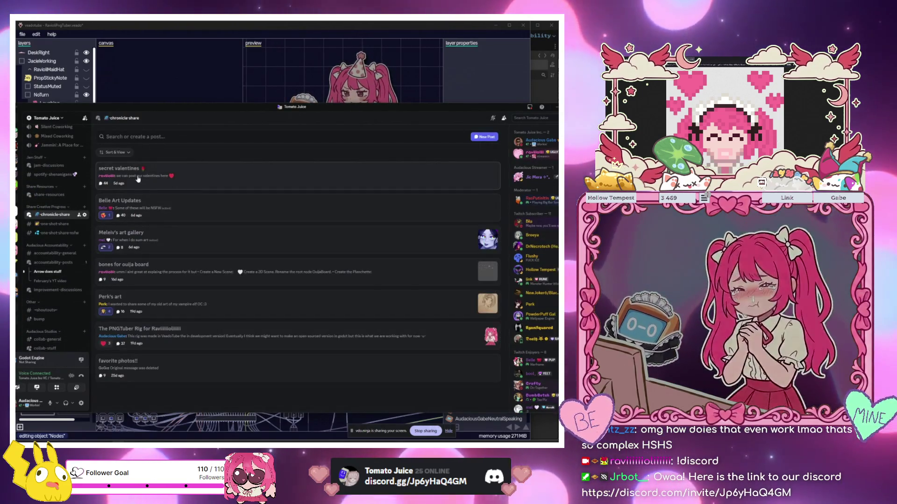
- Read through the PNGTuber Rig forum post thread, then minimize Discord to reveal the rig editor
click(199, 340)
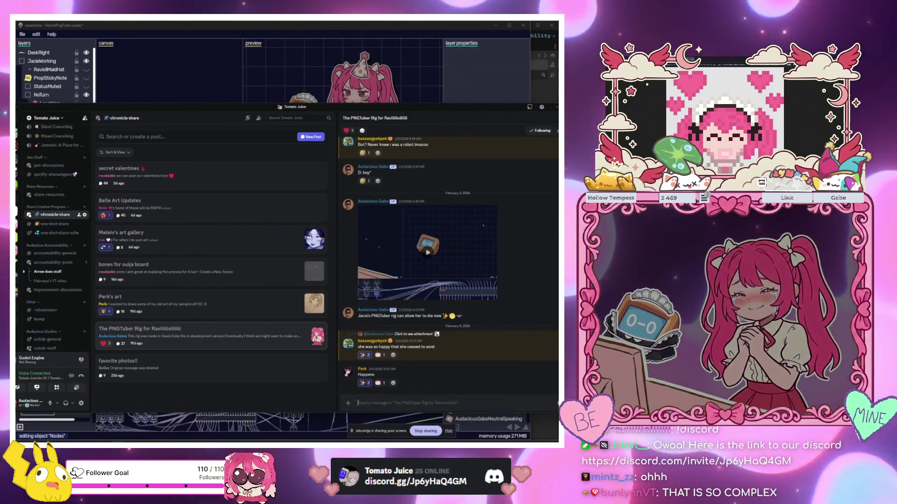
scroll(449, 266, up, 10)
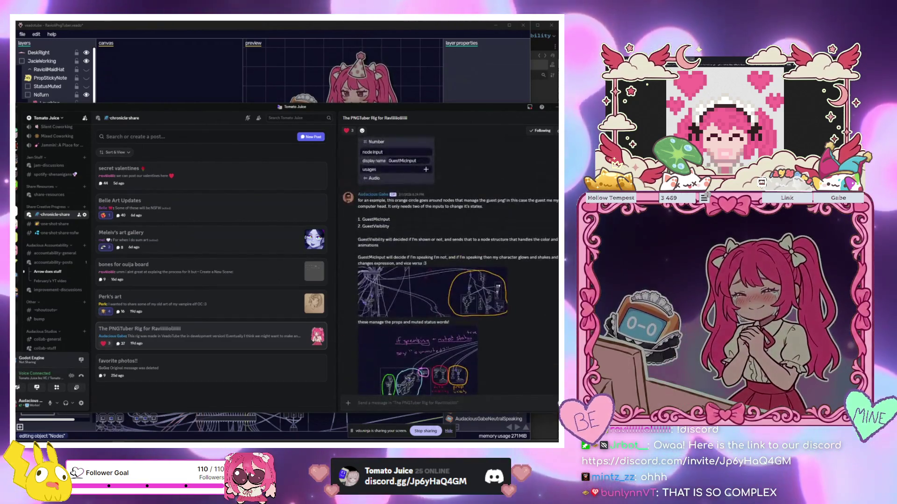
scroll(448, 266, down, 8)
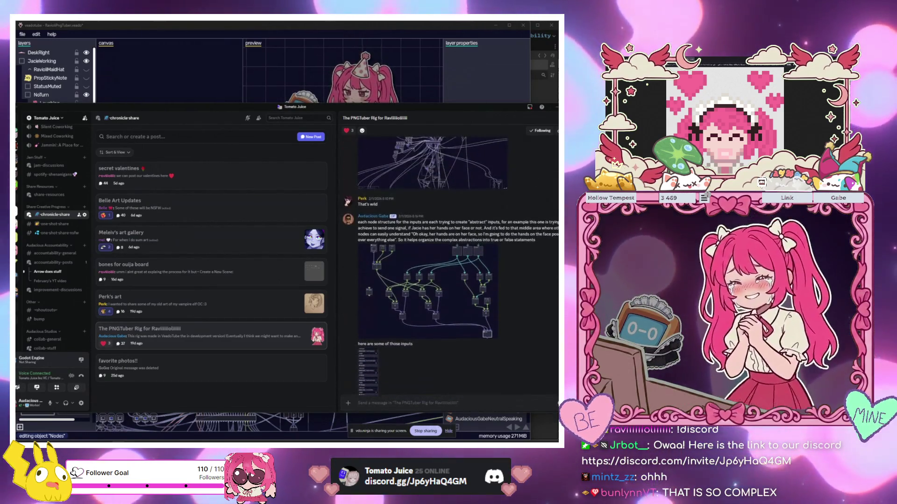
scroll(449, 266, down, 5)
scroll(449, 266, down, 5)
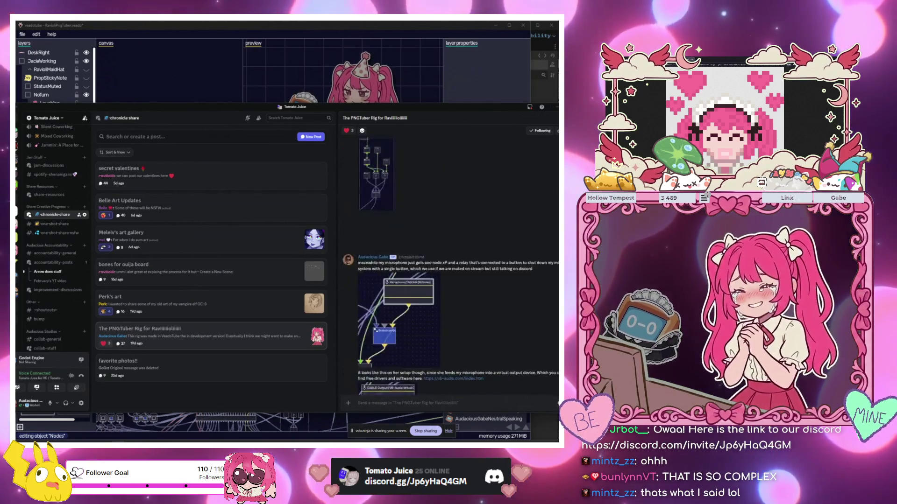
scroll(449, 267, up, 10)
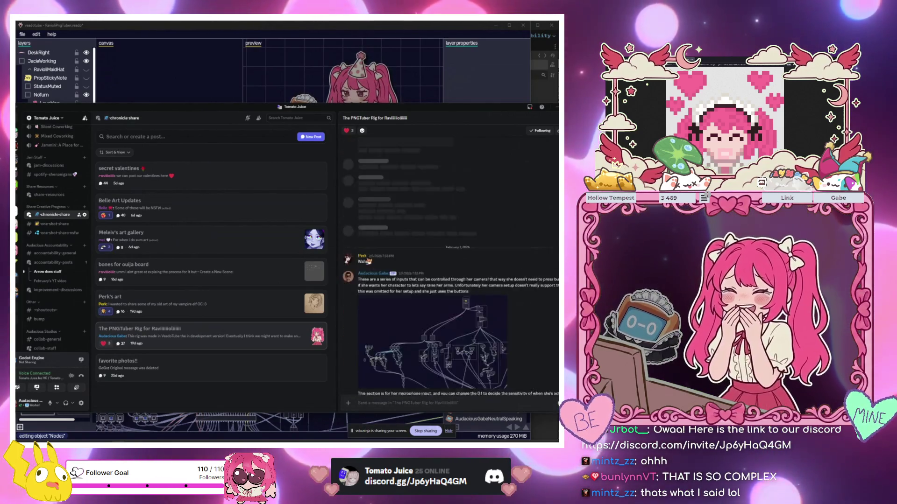
scroll(449, 266, down, 5)
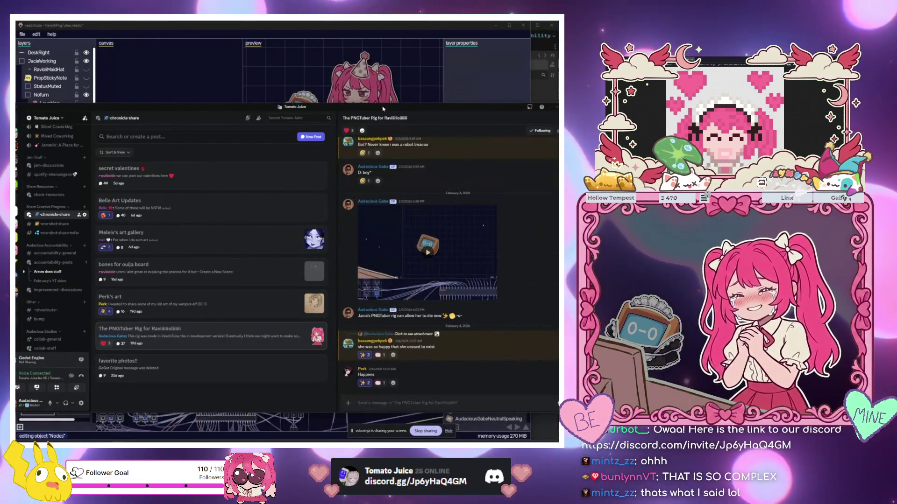
key(super+Down)
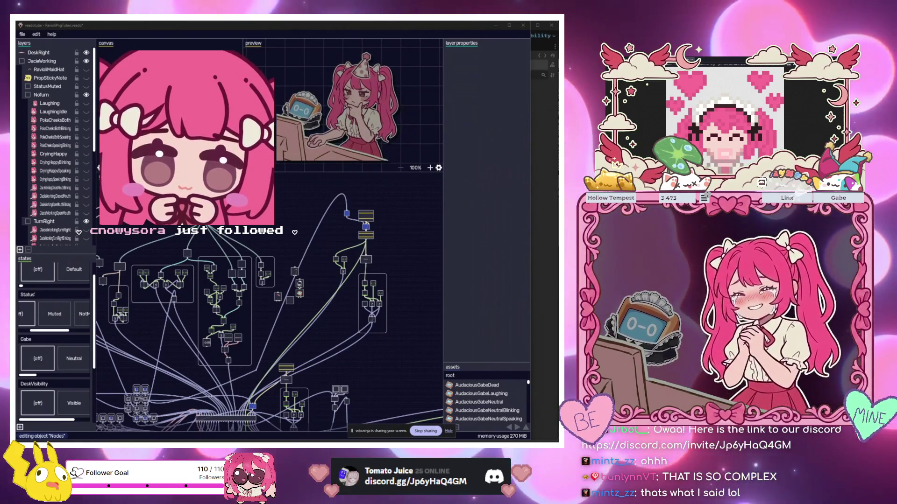
- Search the Start menu for voicemeeter, then switch back to the Godot editor with the RainGame files
key(super)
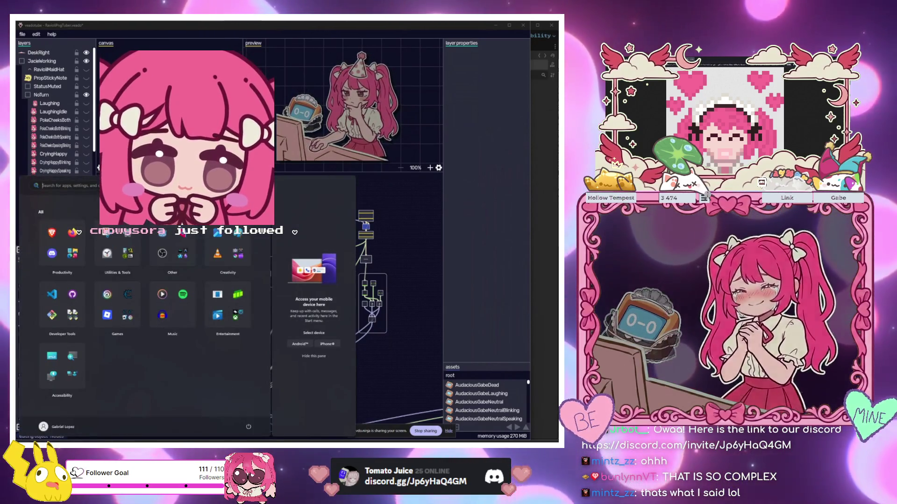
text(voicemeeter)
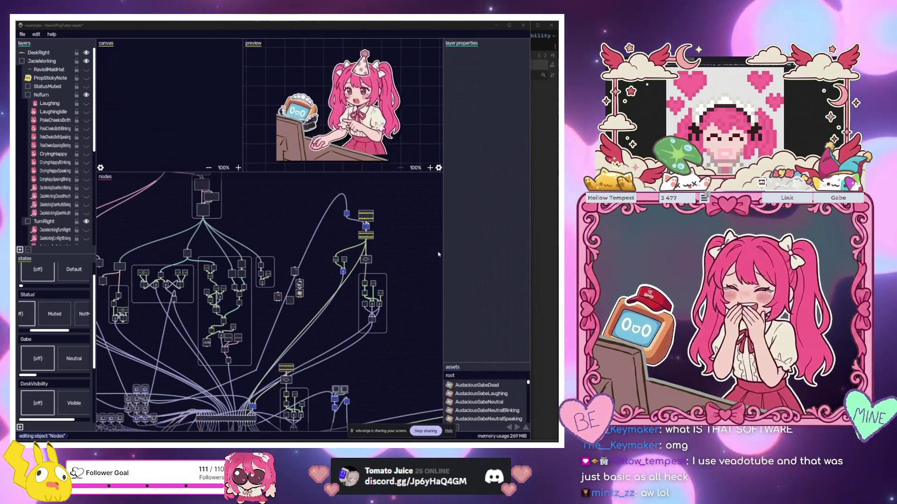
scroll(316, 276, down, 5)
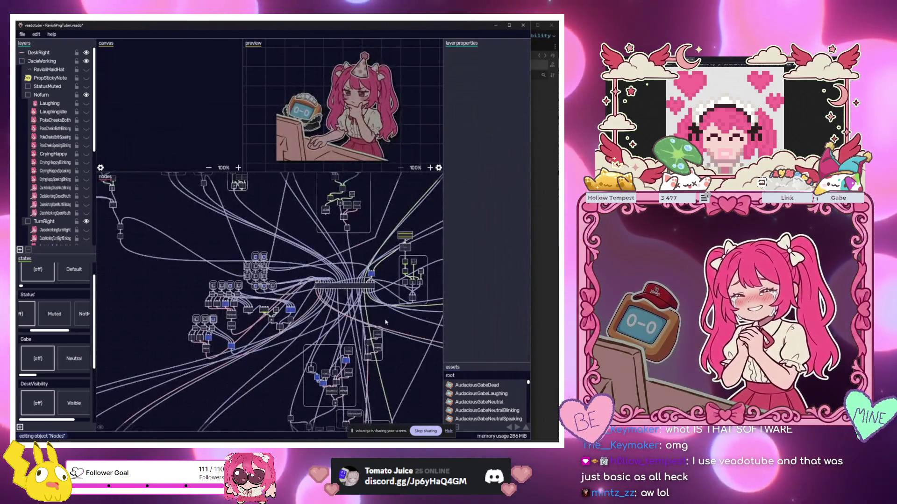
key(alt+Tab)
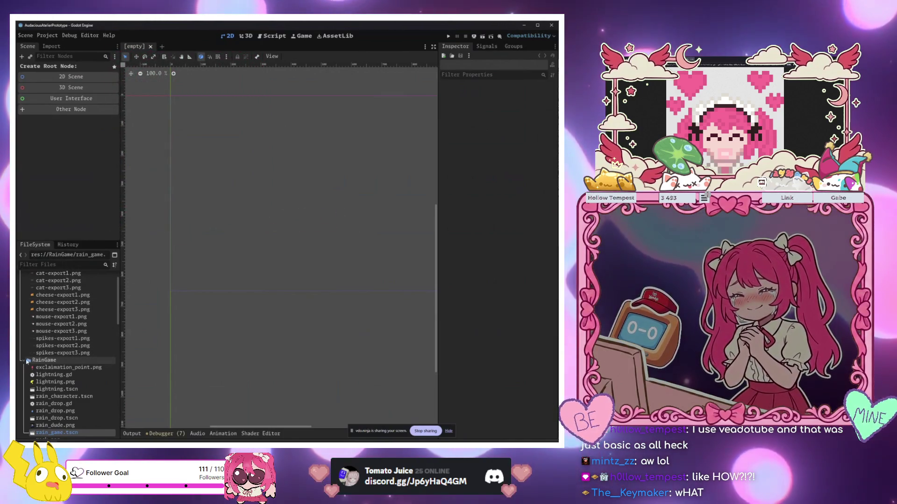
- Launch the Godot Project Manager from the taskbar icon's menu and open the AudaciousApp project
click(524, 25)
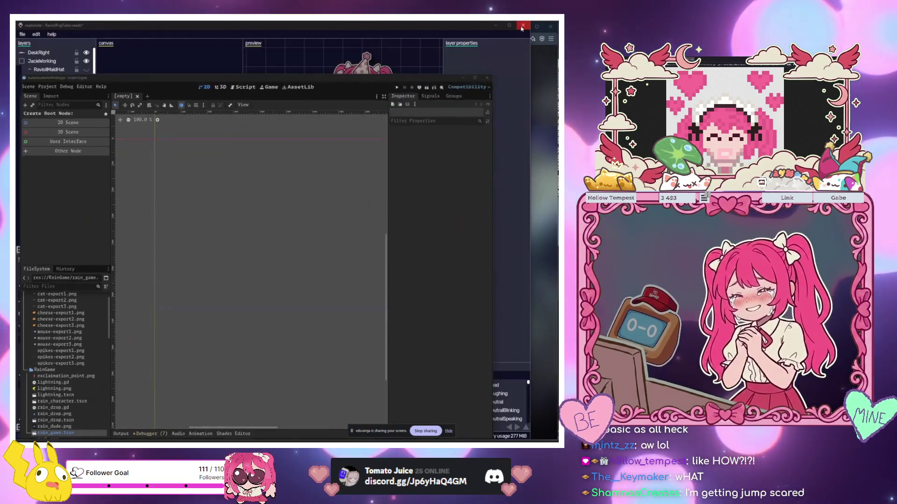
click(55, 439)
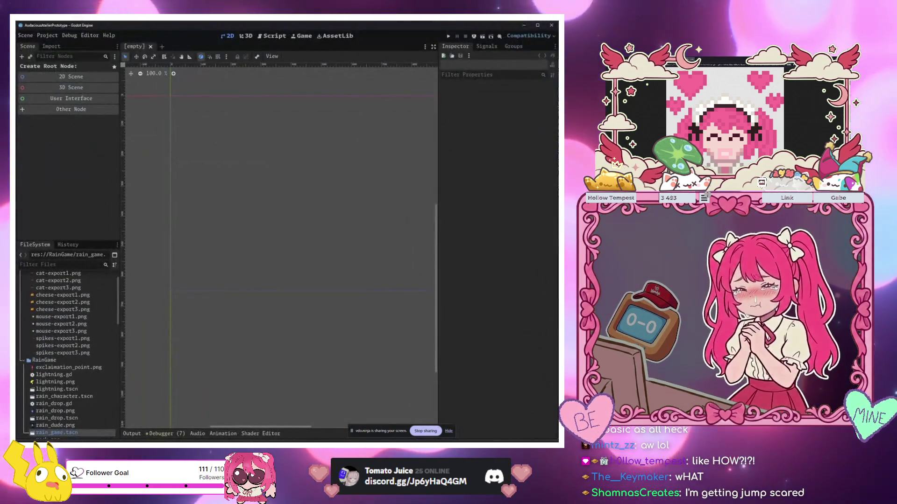
right_click(55, 439)
click(55, 413)
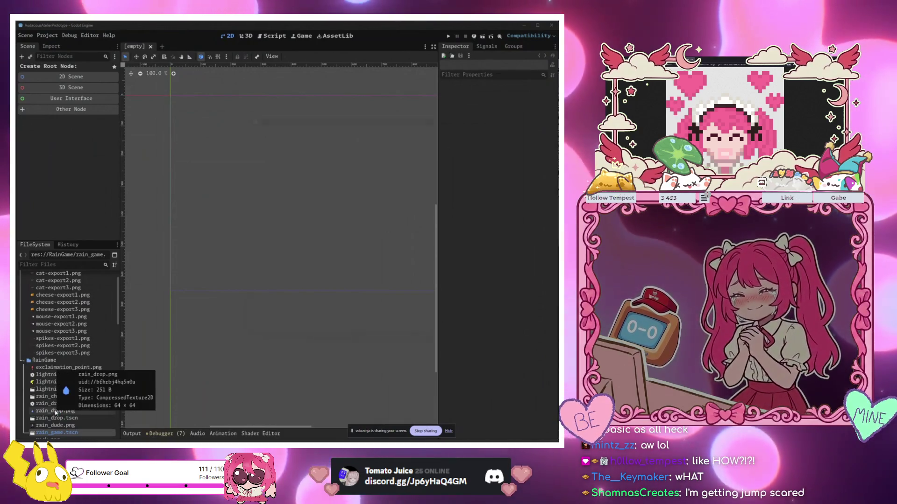
double_click(325, 174)
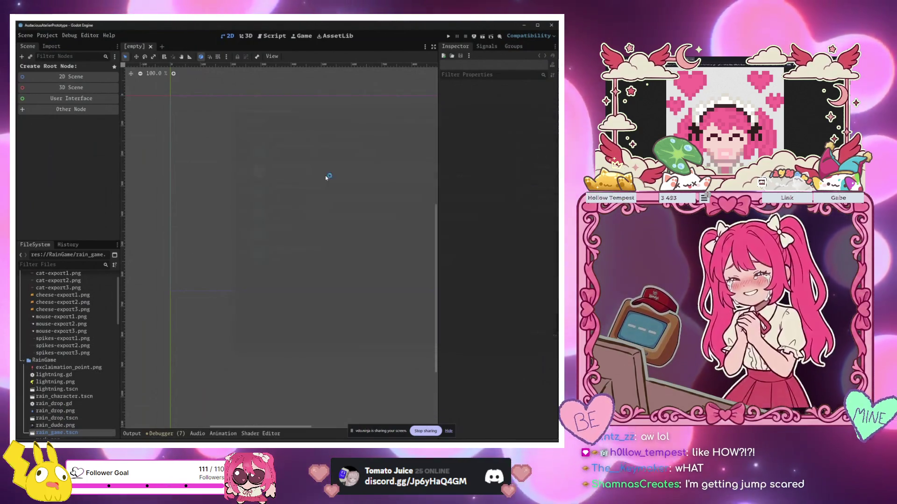
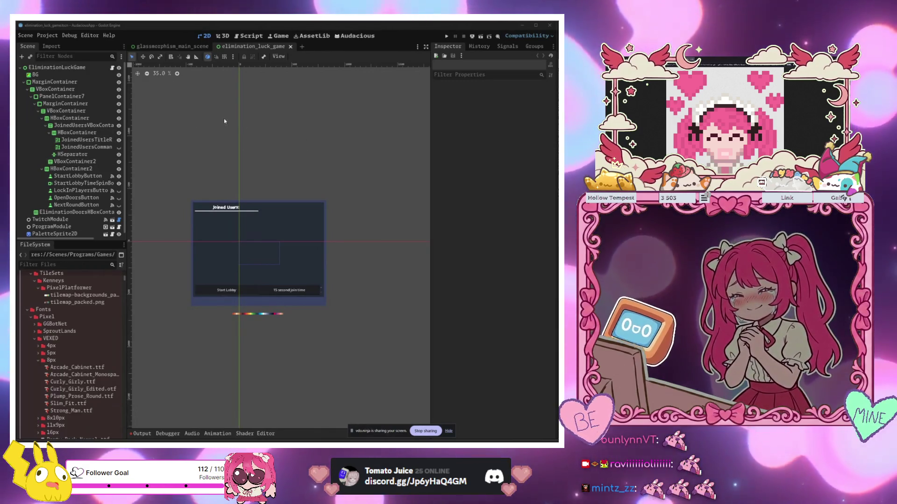
- Zoom around the glassmorphism_main_scene, then return to elimination_luck_game and bring Aseprite forward
click(173, 47)
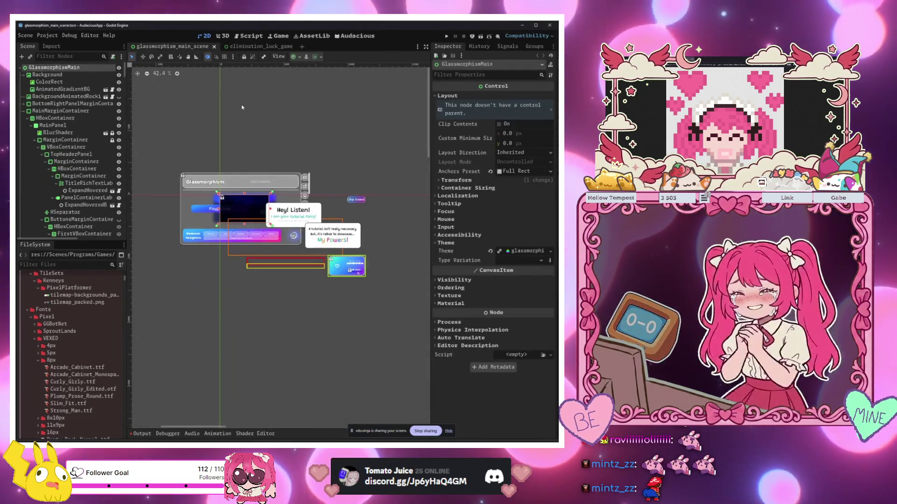
scroll(279, 177, up, 3)
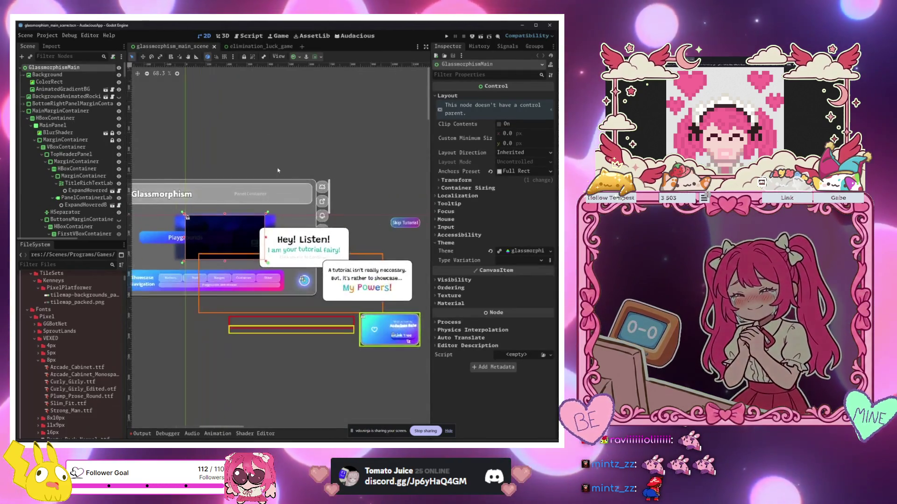
scroll(264, 231, up, 1)
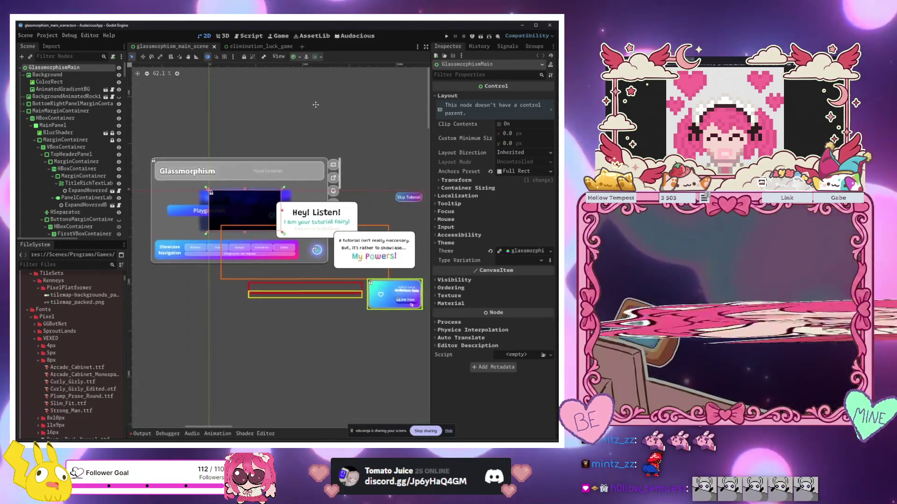
scroll(253, 263, down, 3)
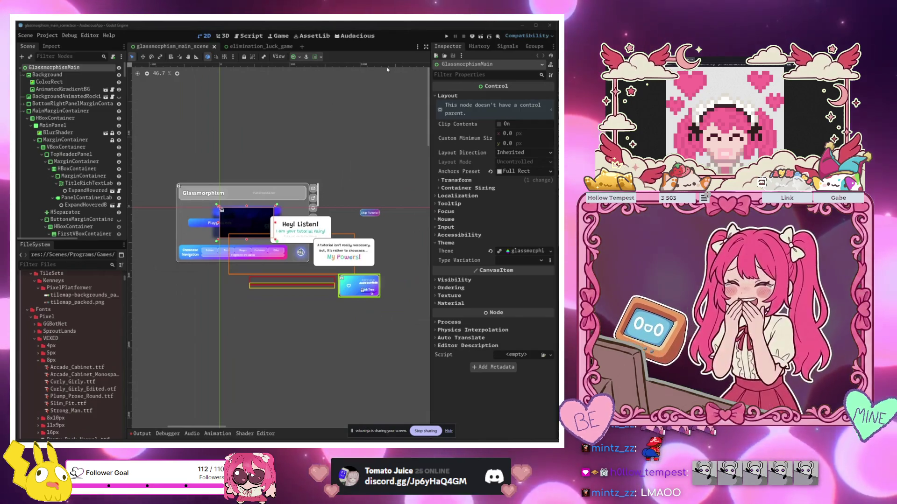
key(ctrl+Tab)
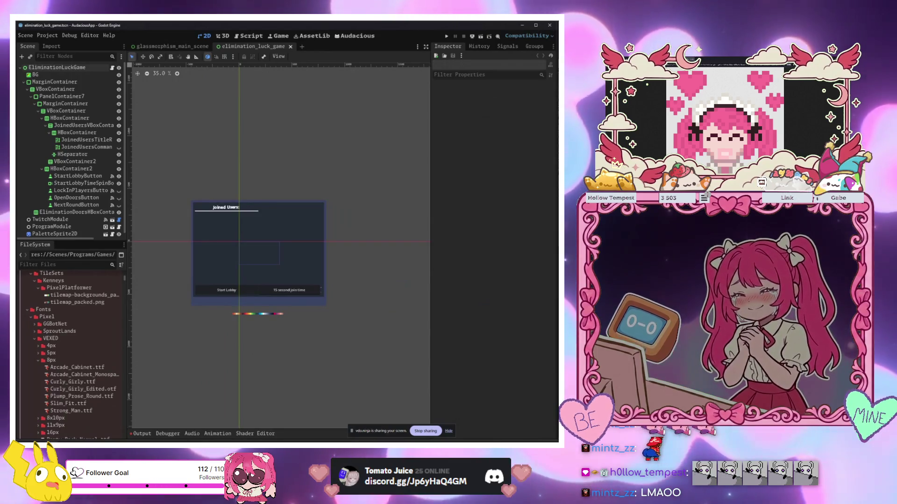
key(alt+Tab)
key(alt+Tab)
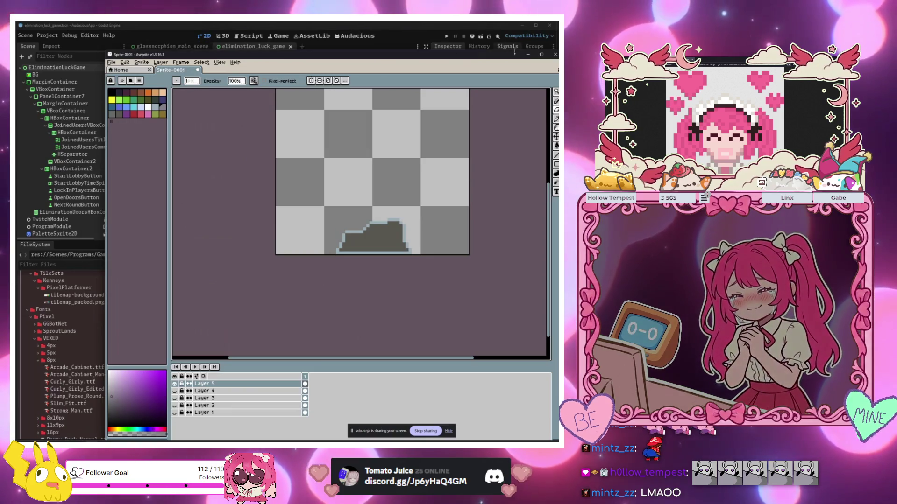
- Hide Aseprite's Layer 5 and its dark shape, then switch to the AudaciousAtelierPrototype Godot window
click(175, 384)
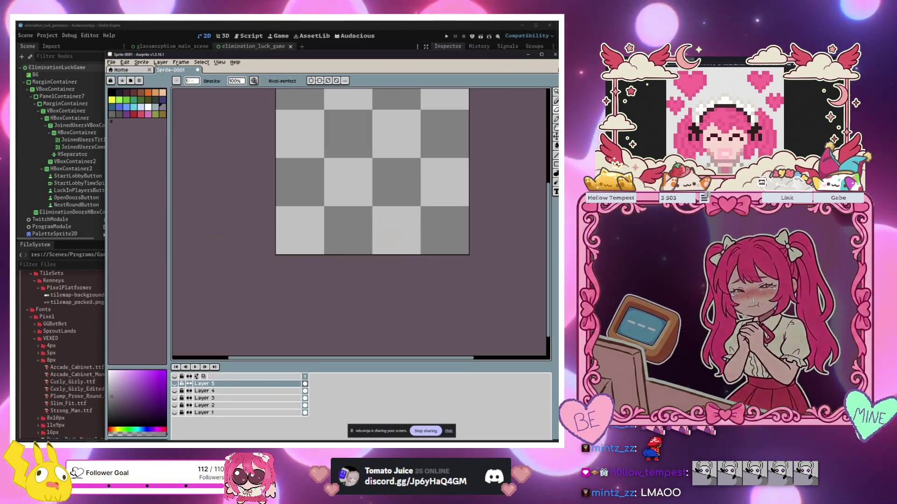
key(alt+Tab)
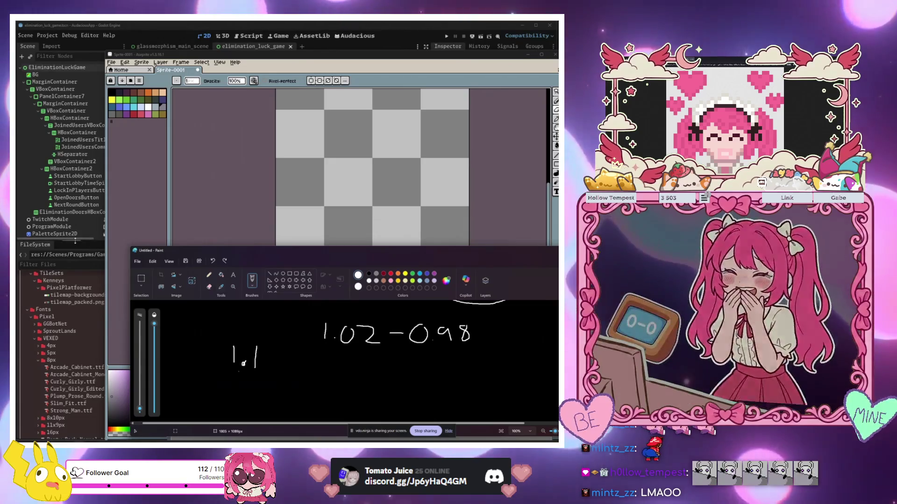
click(75, 240)
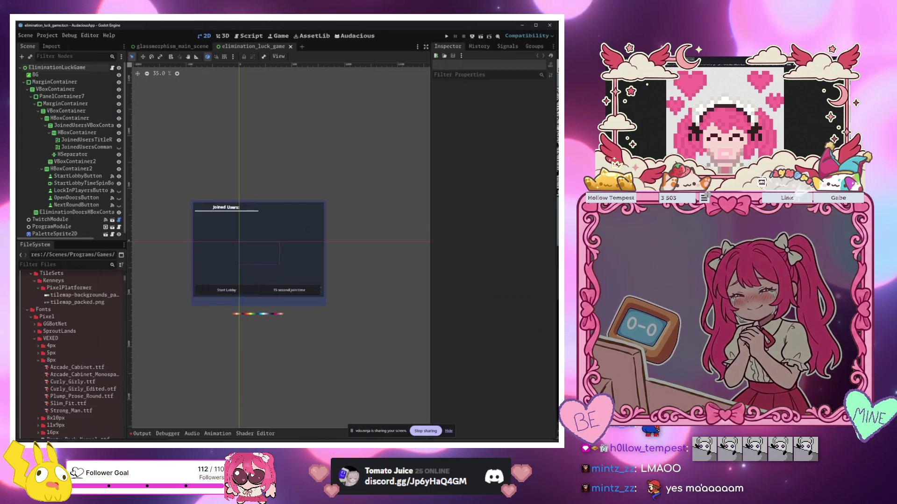
key(alt+Tab)
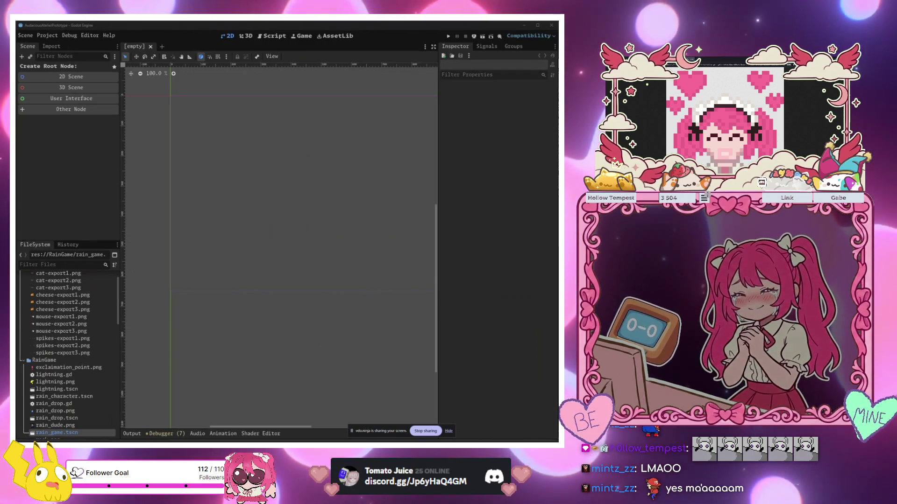
- Close the Paint scratch-notes window without saving it
key(alt+Tab)
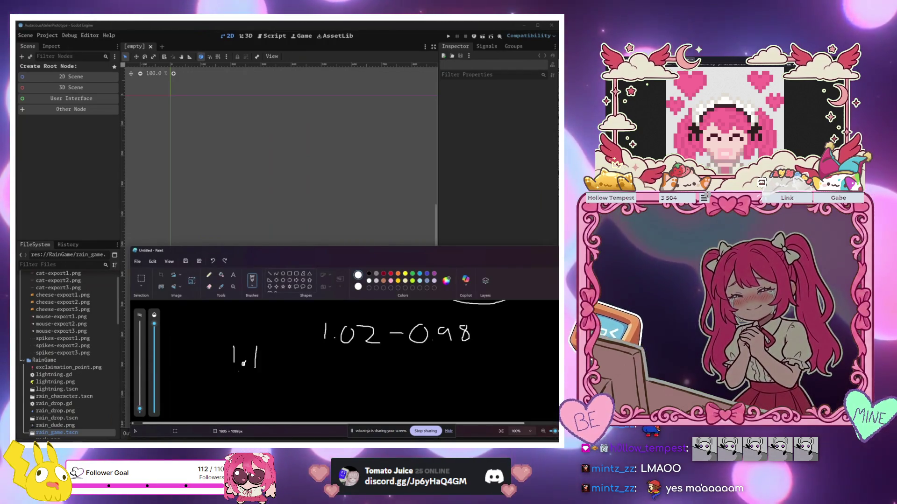
mouse_move(187, 251)
mouse_down()
mouse_move(336, 125)
mouse_move(353, 134)
mouse_up()
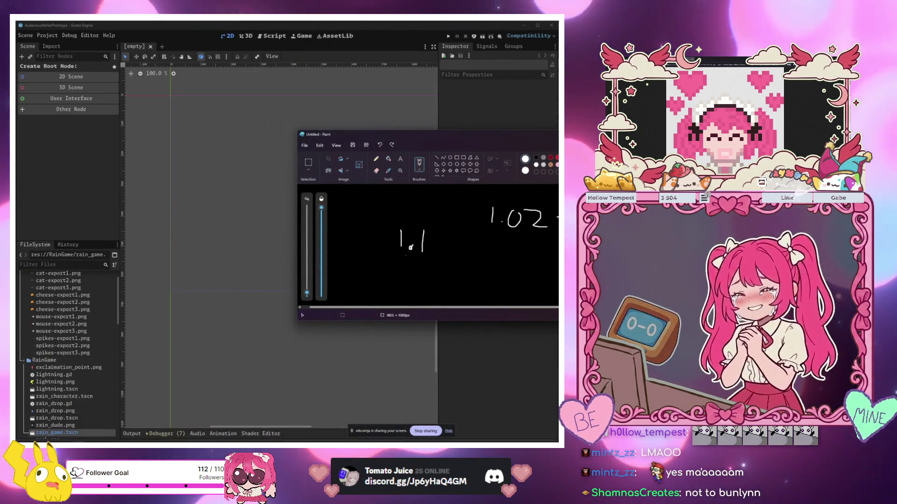
key(alt+F4)
key(n)
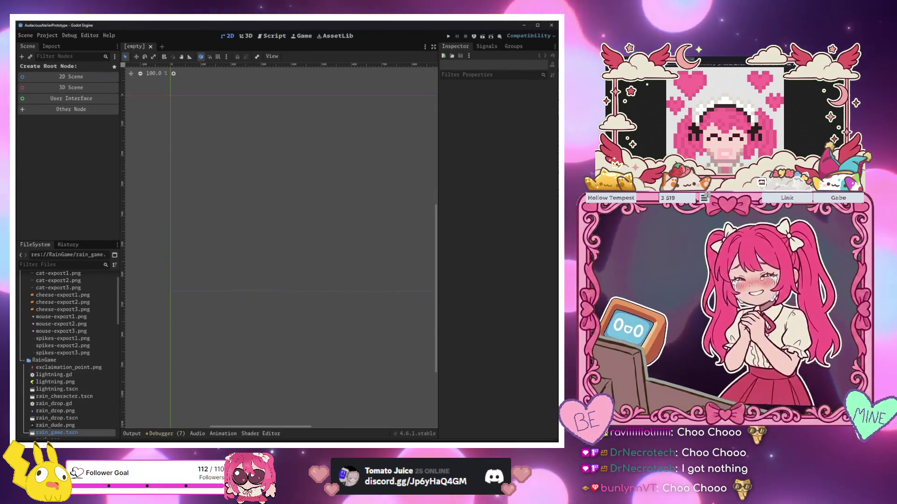
mouse_move(119, 419)
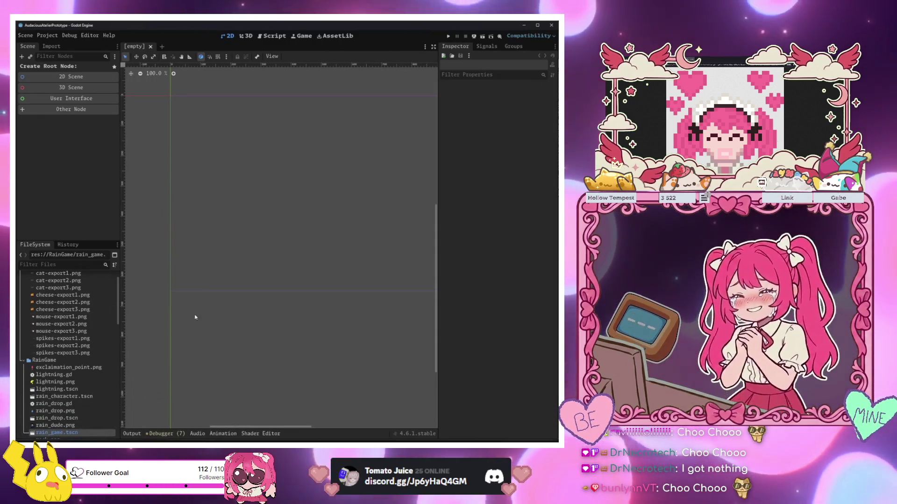
- Test-run the elimination_luck_game scene with Play This Scene, then close its game window
click(86, 416)
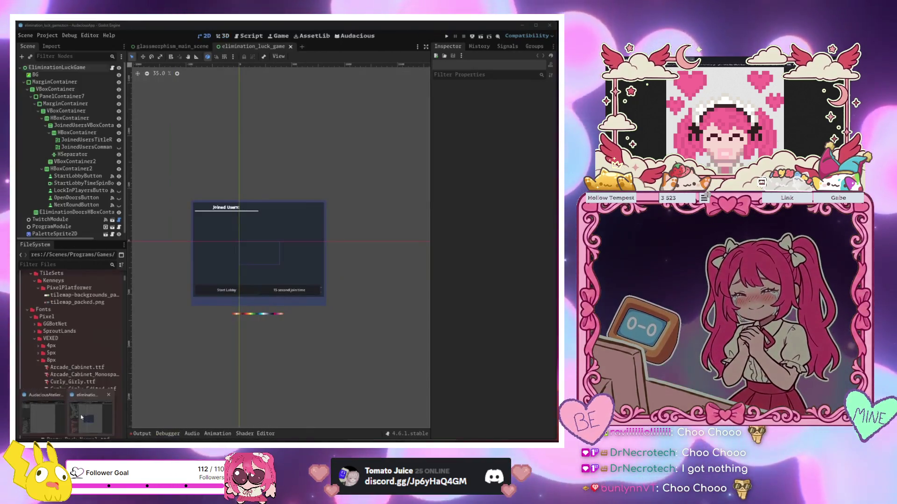
right_click(262, 46)
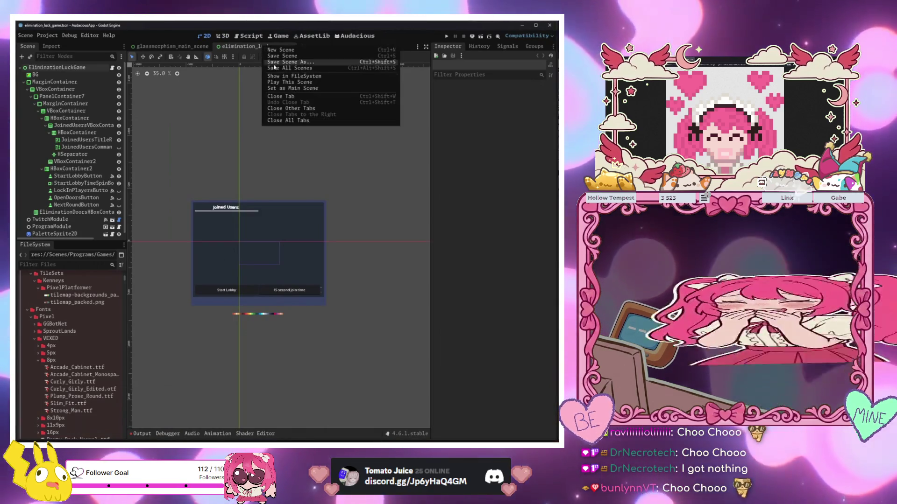
click(289, 82)
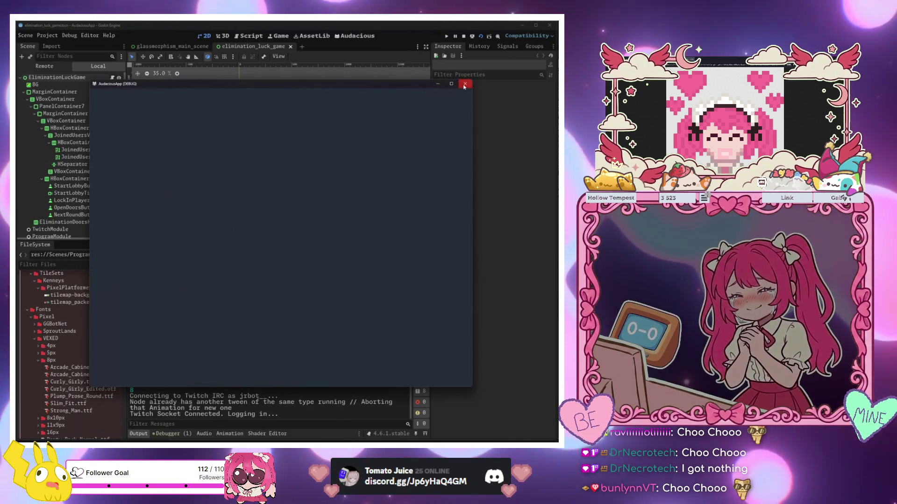
click(464, 84)
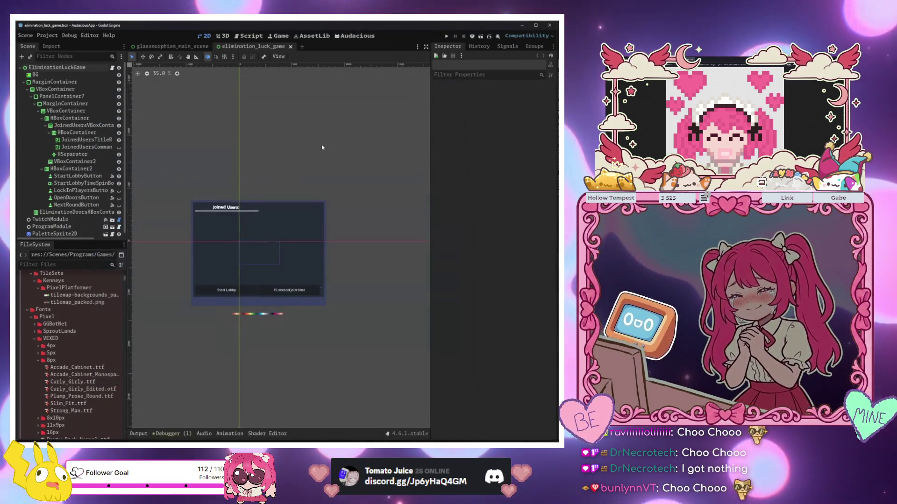
- Filter the project files for 'star' and open star_race_game.tscn
click(63, 264)
text(star)
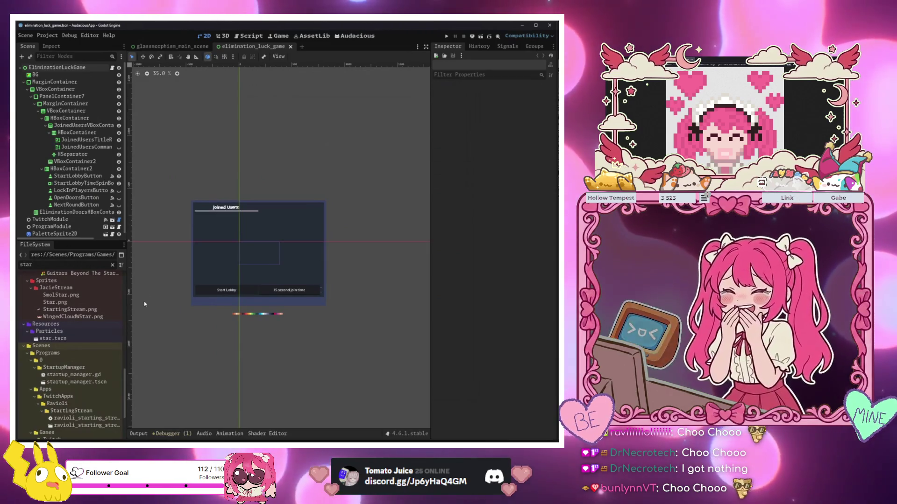
scroll(140, 299, down, 5)
scroll(84, 317, down, 5)
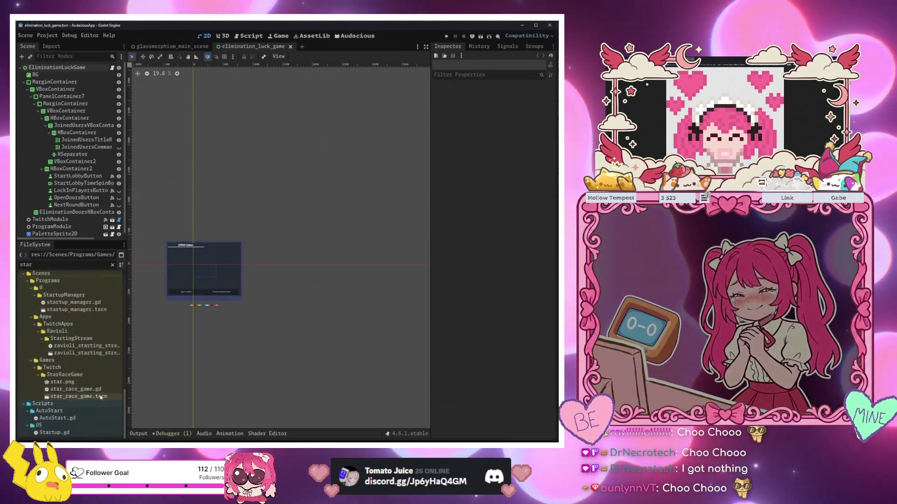
double_click(102, 396)
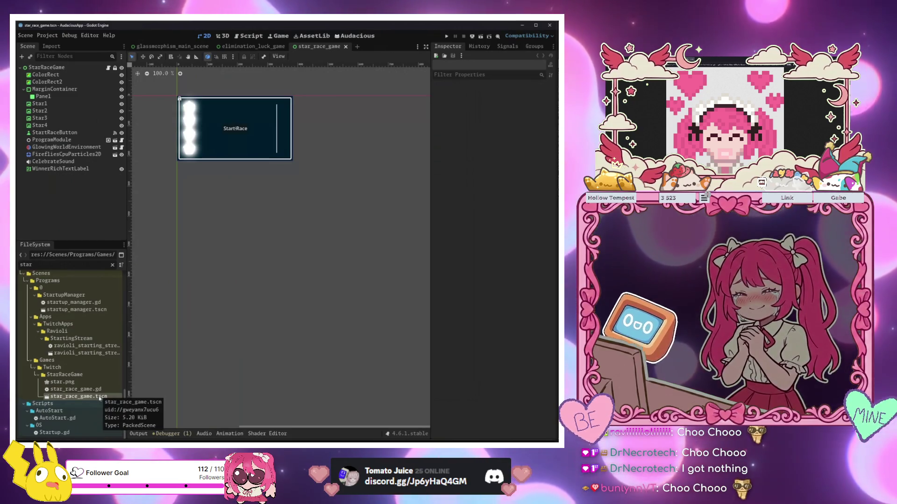
scroll(276, 272, up, 4)
scroll(286, 281, up, 4)
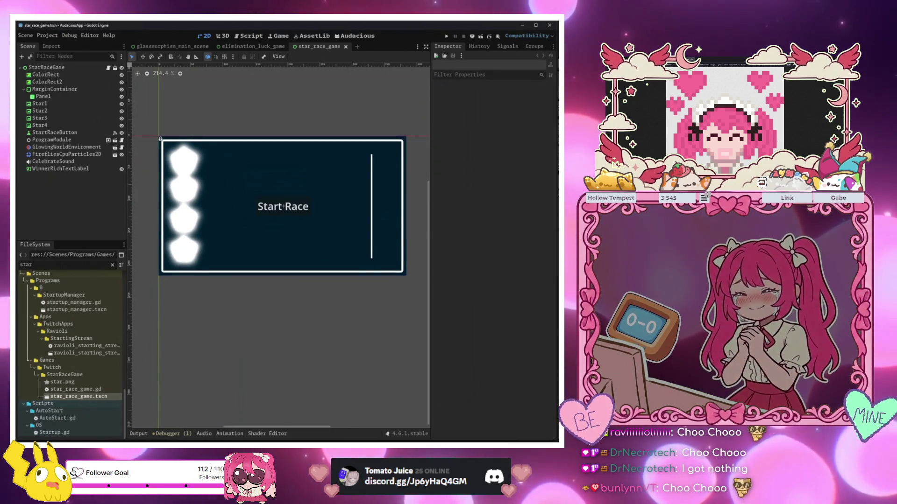
- Replace the FileSystem filter with 'golf' and go back to the elimination_luck_game tab
double_click(68, 265)
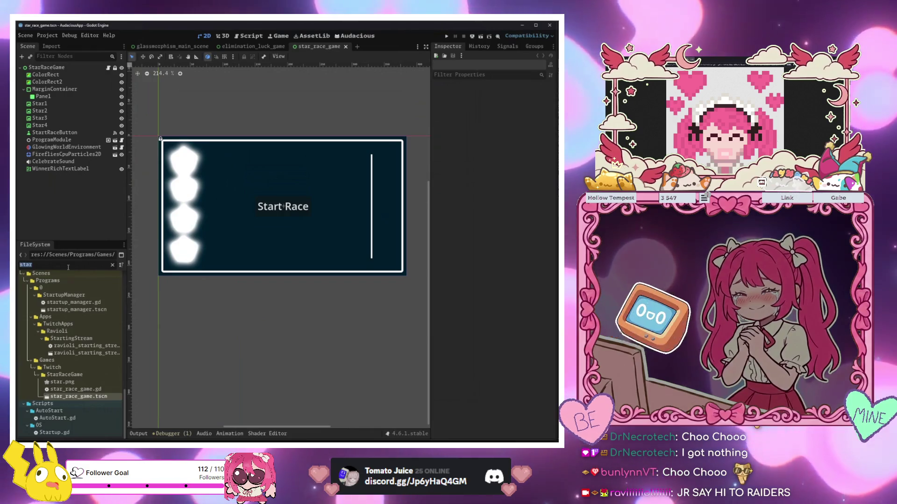
text(golf)
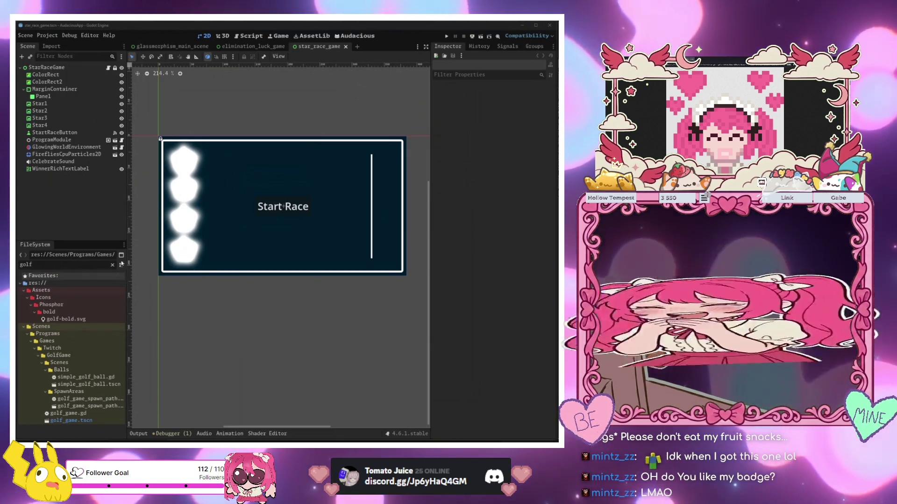
click(256, 47)
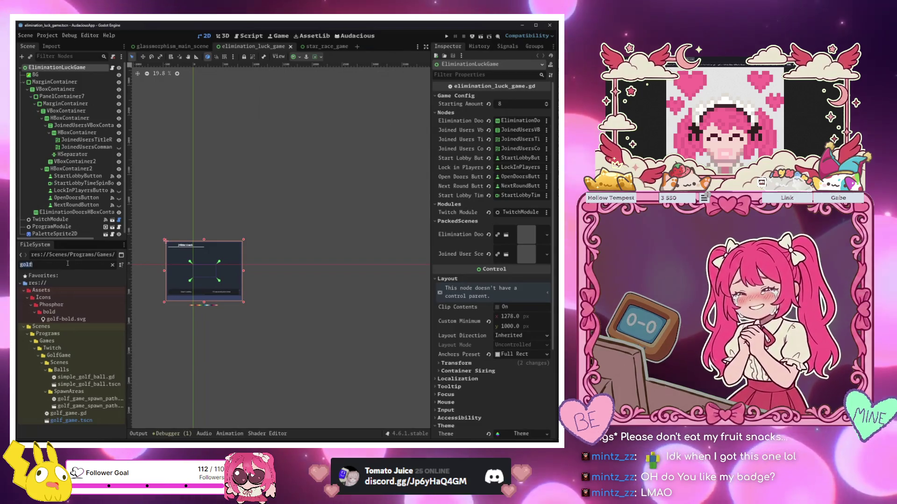
- Filter the FileSystem for 'frac' to list fracture.tscn, fracture_game.tscn and the Fracture folders
text(frac)
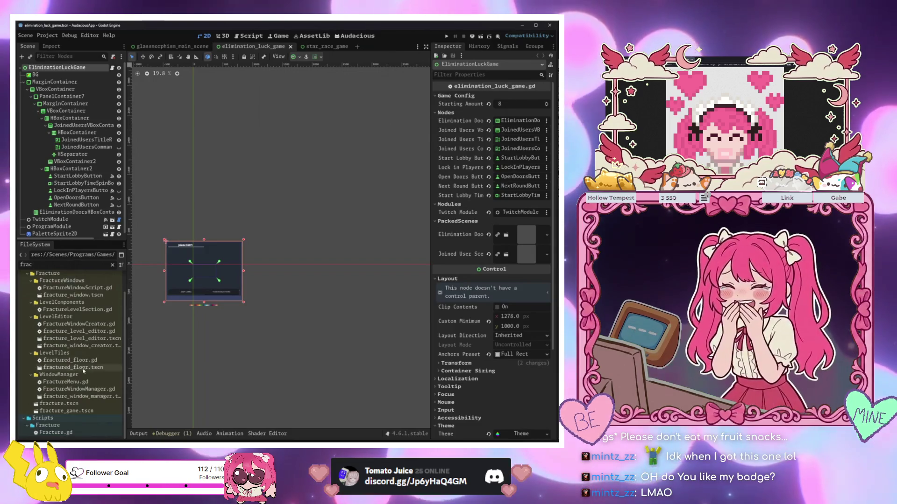
right_click(82, 397)
click(103, 368)
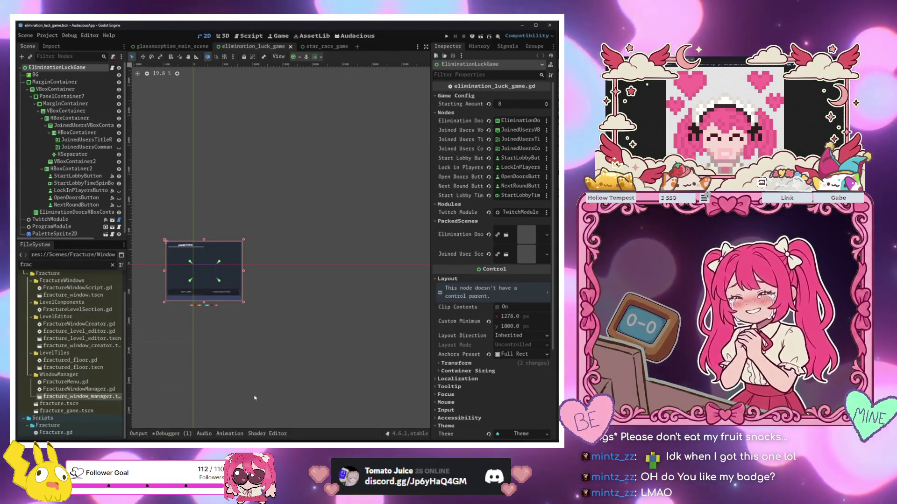
click(282, 404)
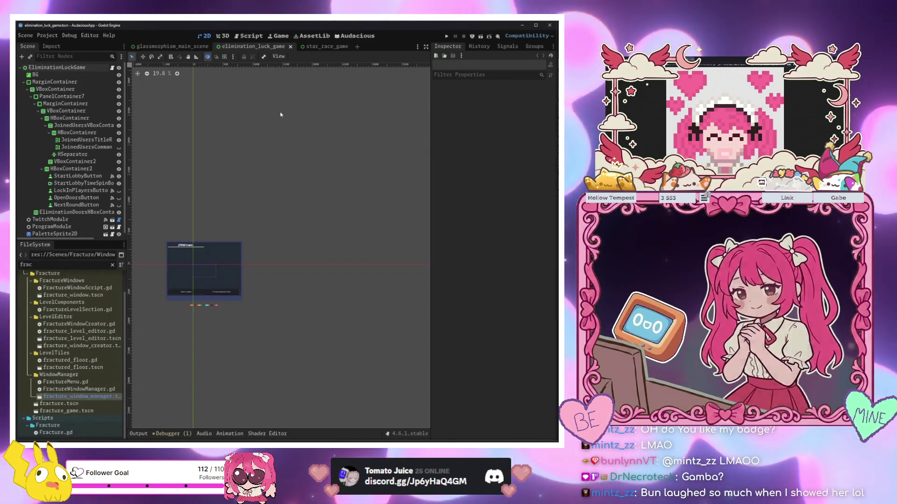
- Play the star_race_game scene and reposition its Start Race game window
right_click(323, 46)
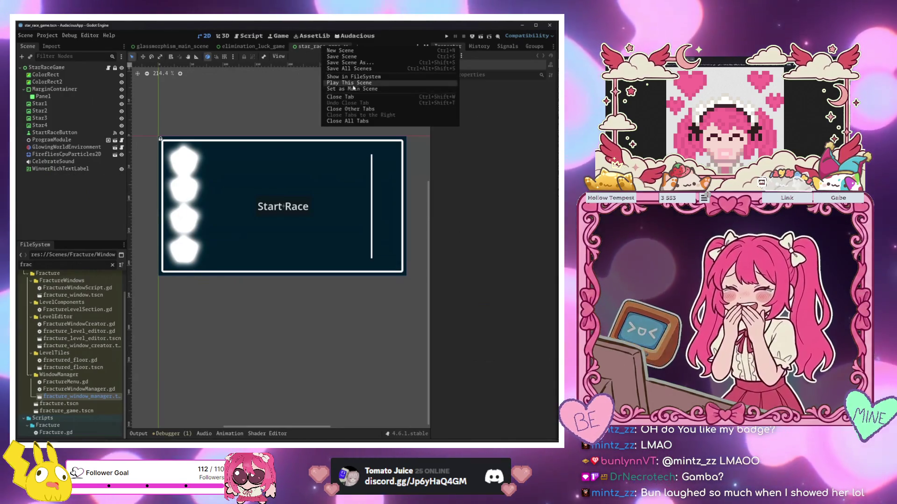
click(349, 83)
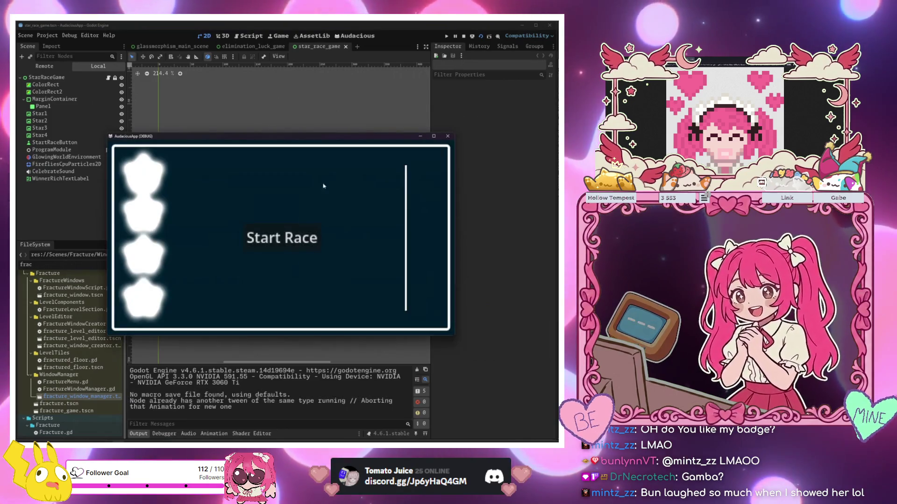
drag(332, 141, 322, 125)
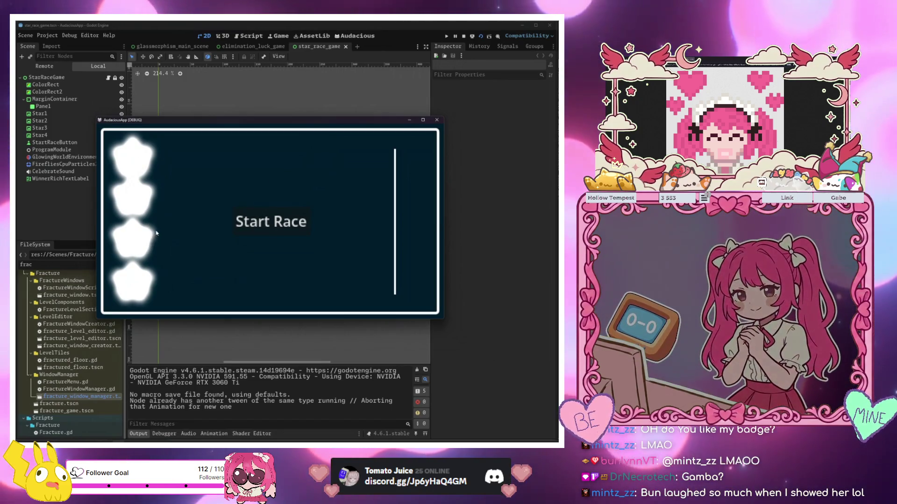
mouse_move(186, 122)
mouse_down()
mouse_move(195, 115)
mouse_move(174, 130)
mouse_up()
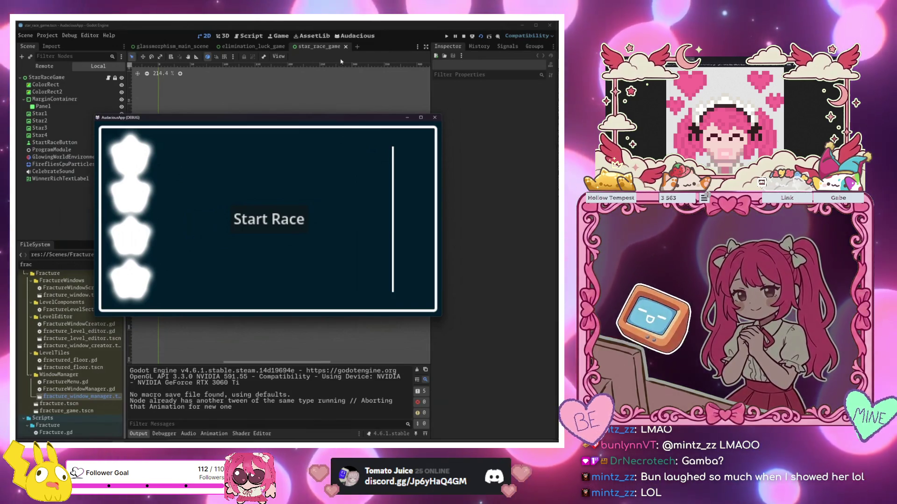
drag(306, 122, 341, 124)
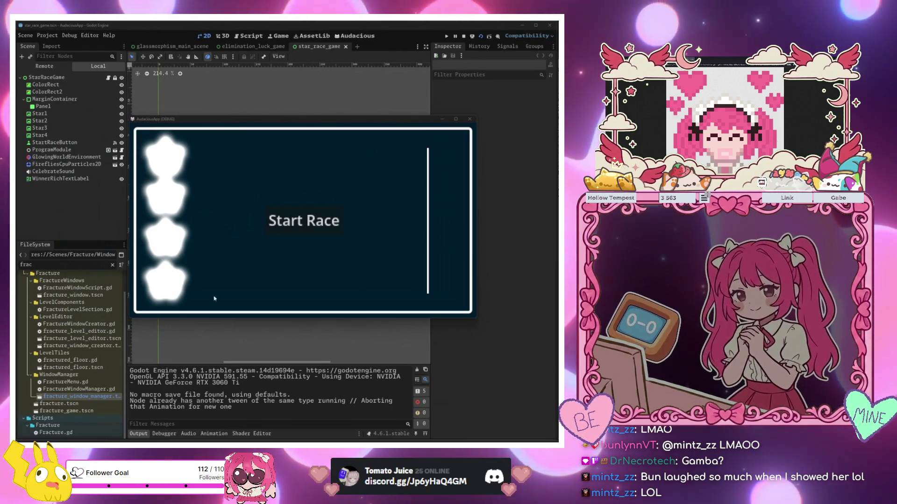
- Filter the project files for 'gac' and run the gachapon.tscn scene with F5
mouse_move(99, 441)
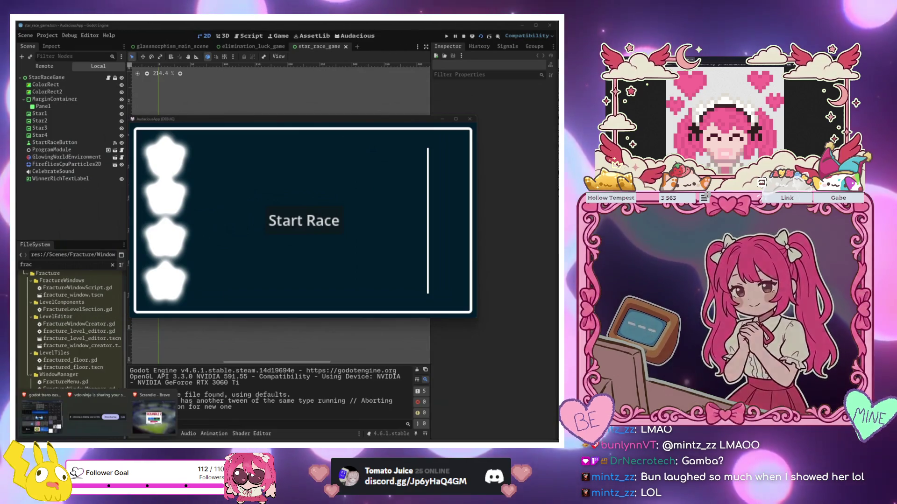
click(43, 415)
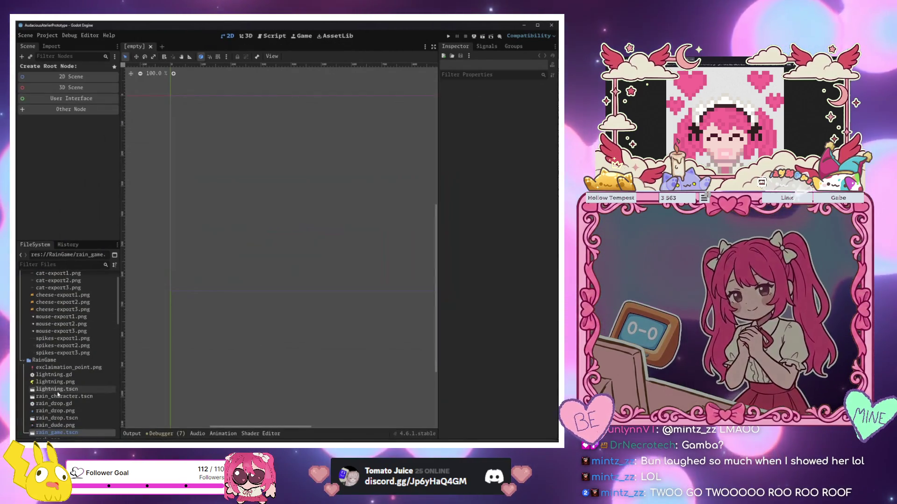
scroll(71, 302, up, 2)
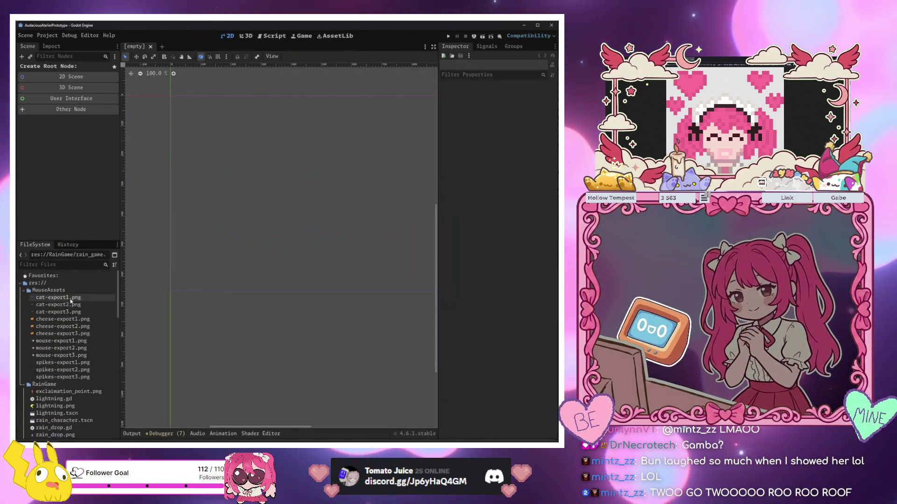
click(61, 265)
text(g)
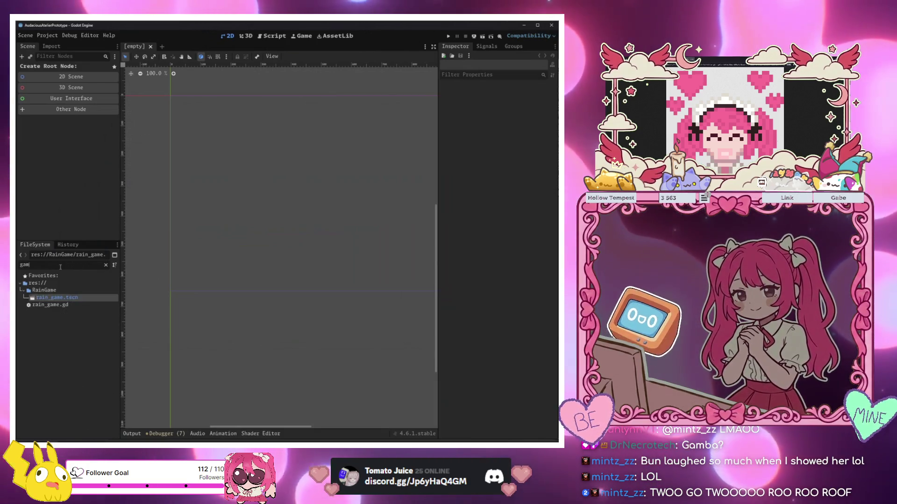
text(ach)
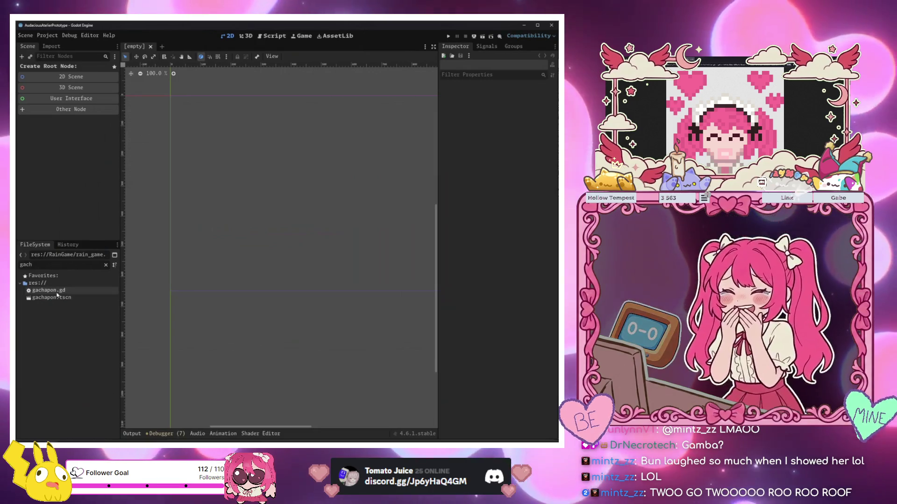
click(51, 297)
right_click(60, 297)
click(63, 309)
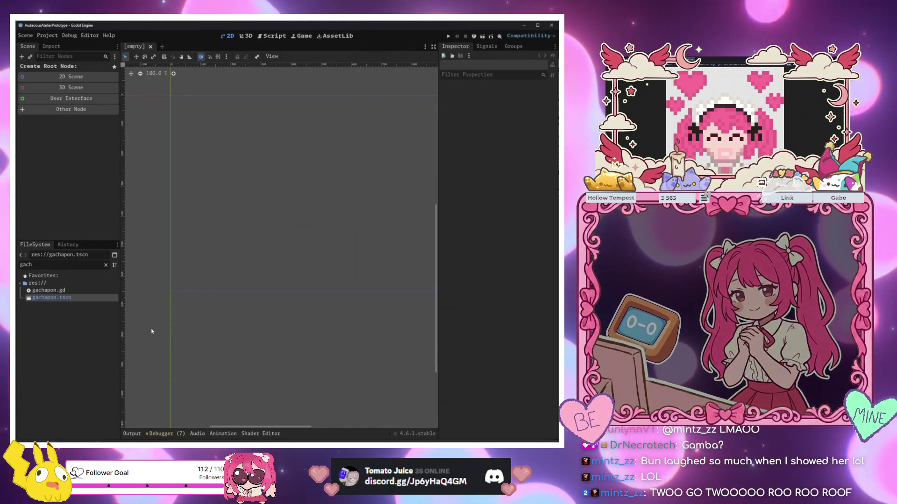
key(F5)
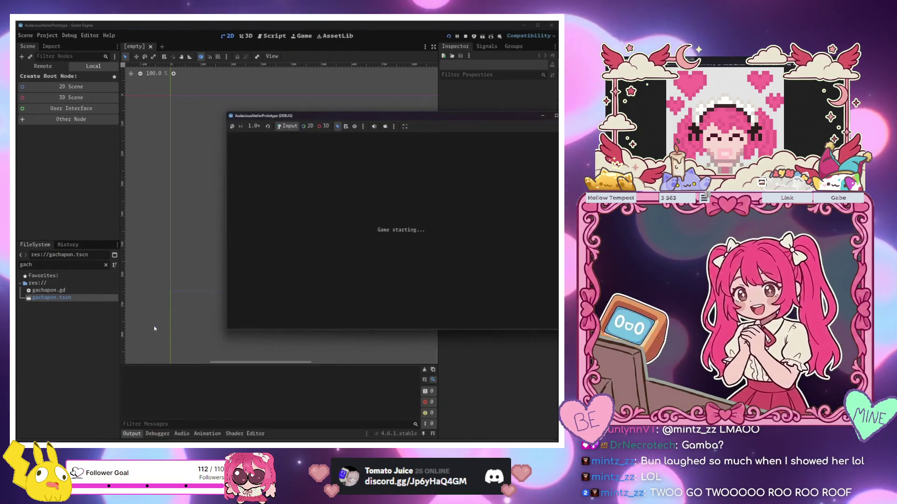
drag(394, 119, 281, 131)
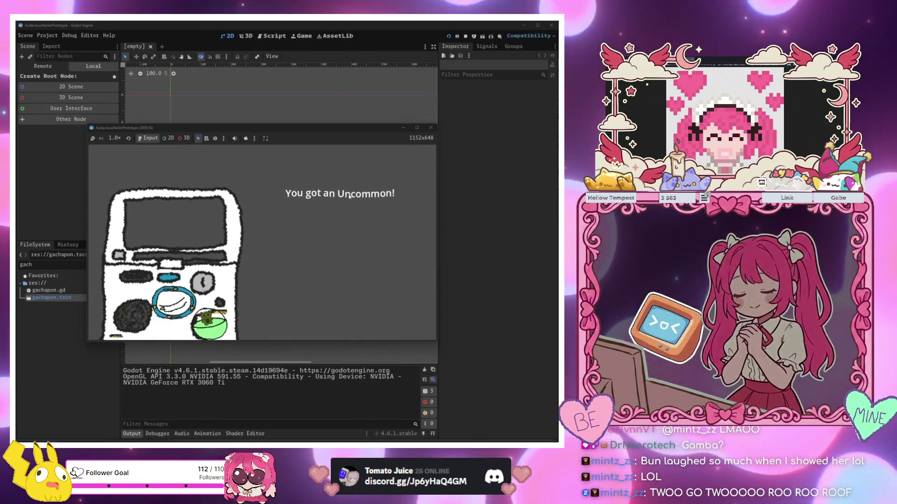
- Pull the gachapon dial repeatedly, piling up capsules, until it shows 'You got an Uncommon!'
click(159, 327)
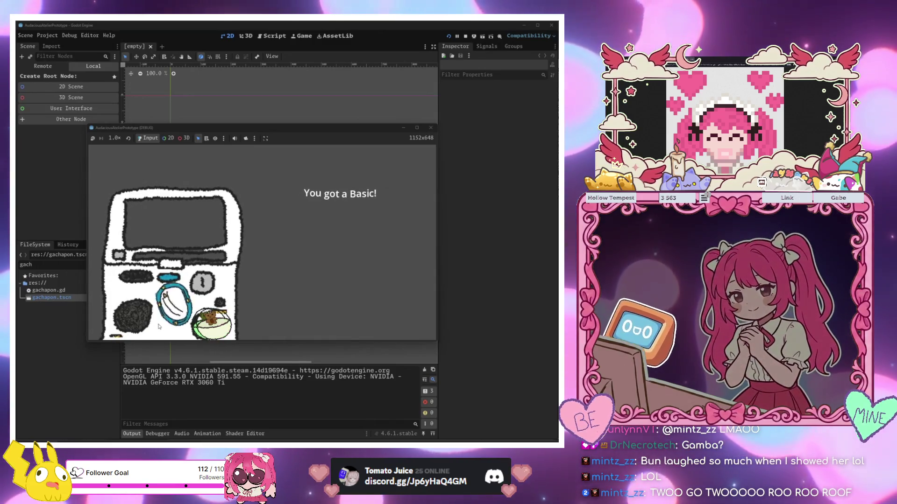
click(171, 303)
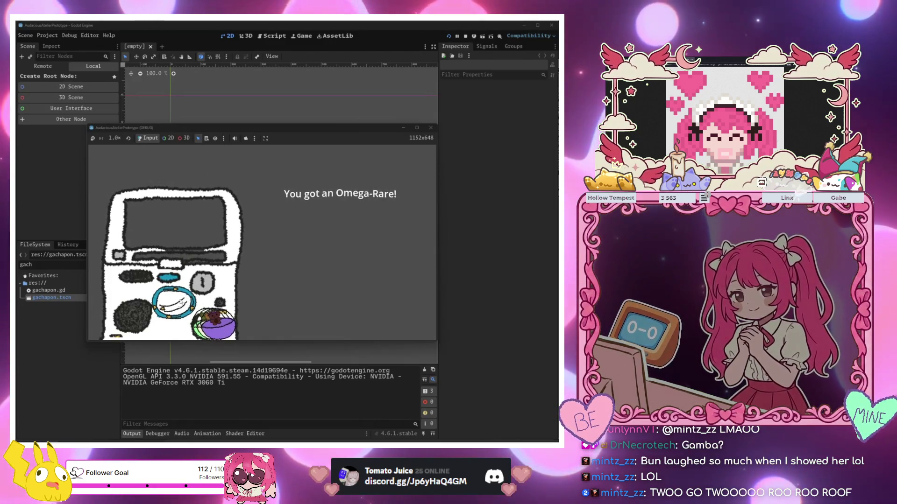
click(167, 309)
click(167, 309)
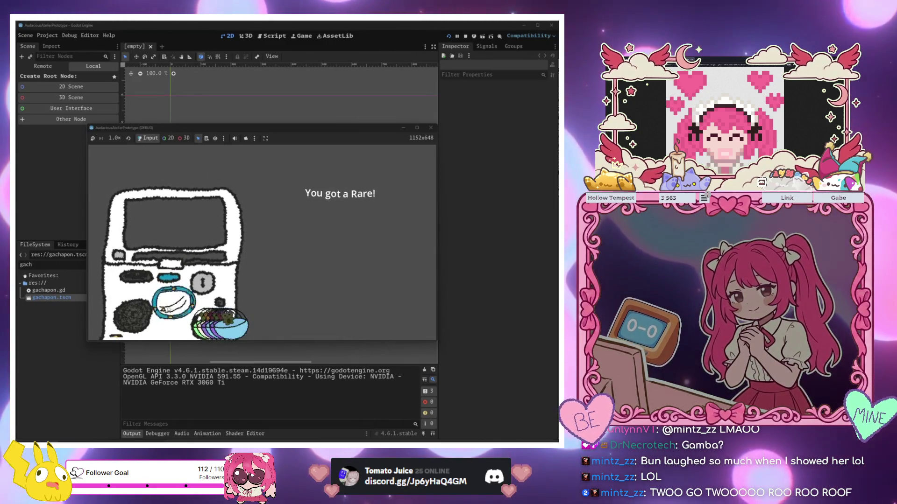
click(167, 309)
click(169, 310)
click(168, 310)
click(167, 311)
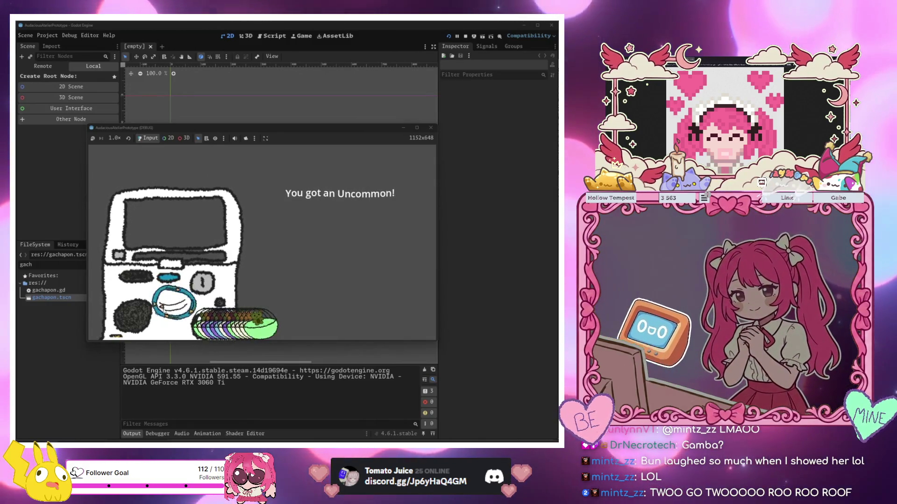
click(165, 310)
click(163, 311)
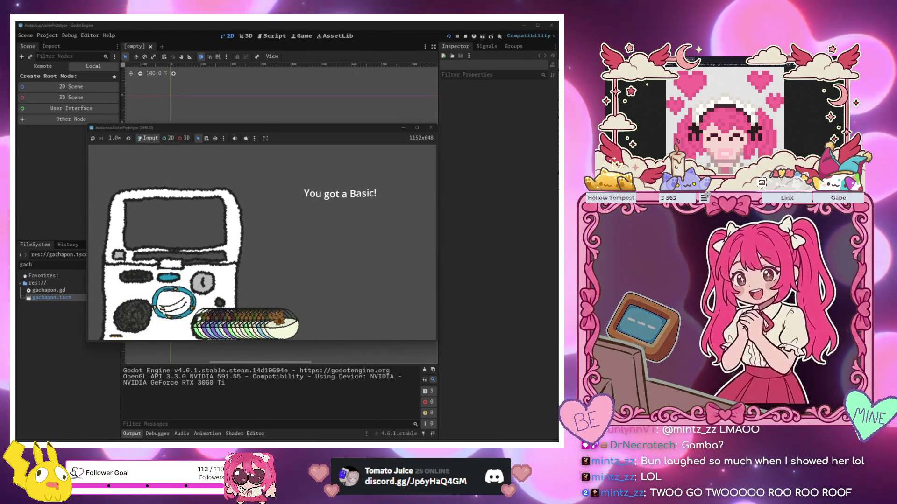
click(163, 311)
click(164, 311)
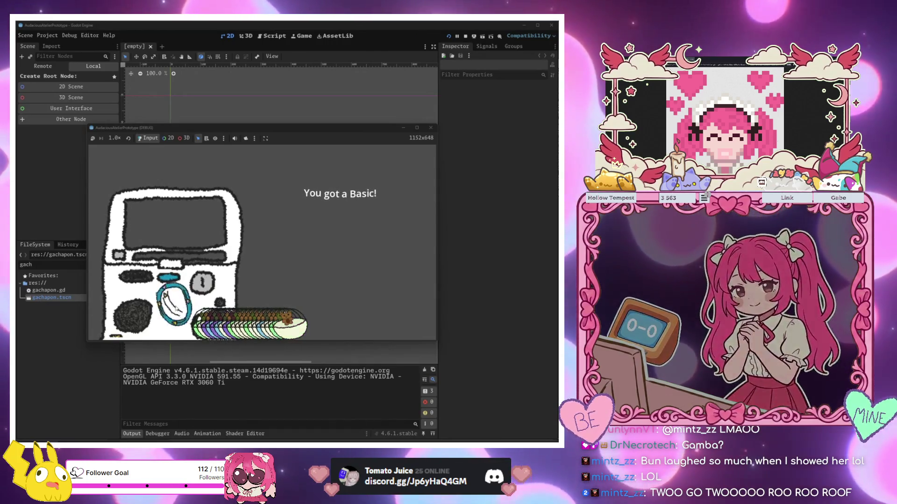
click(165, 310)
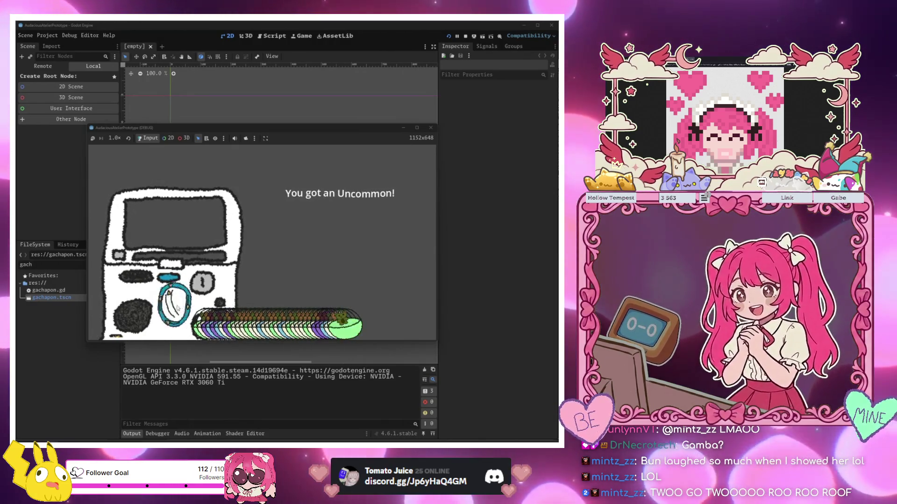
click(165, 310)
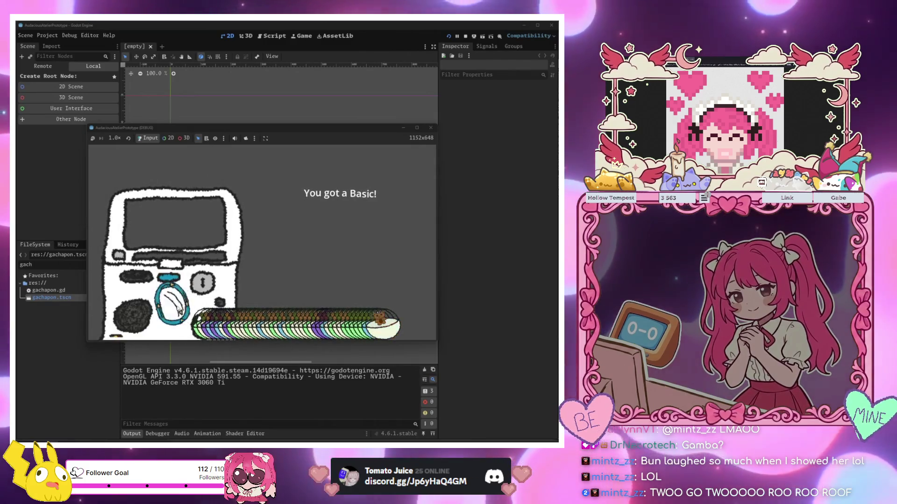
click(164, 311)
click(164, 311)
click(164, 311)
click(175, 309)
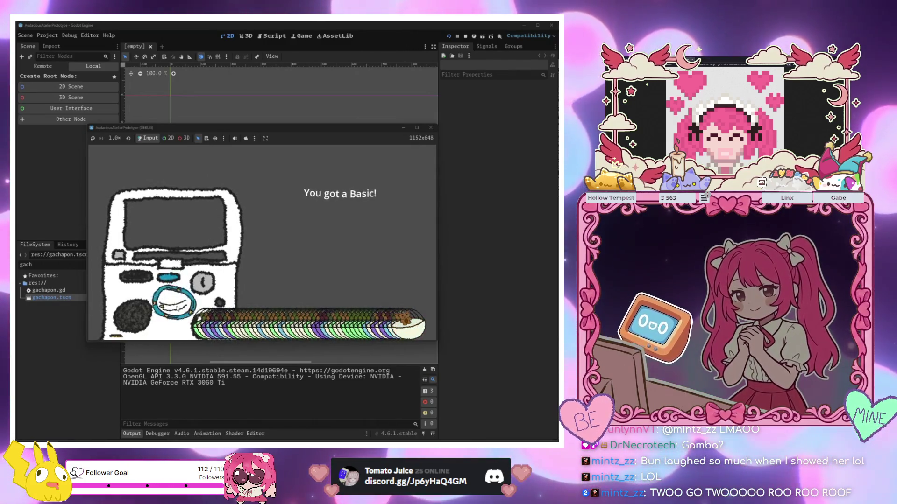
click(175, 309)
click(175, 309)
click(176, 309)
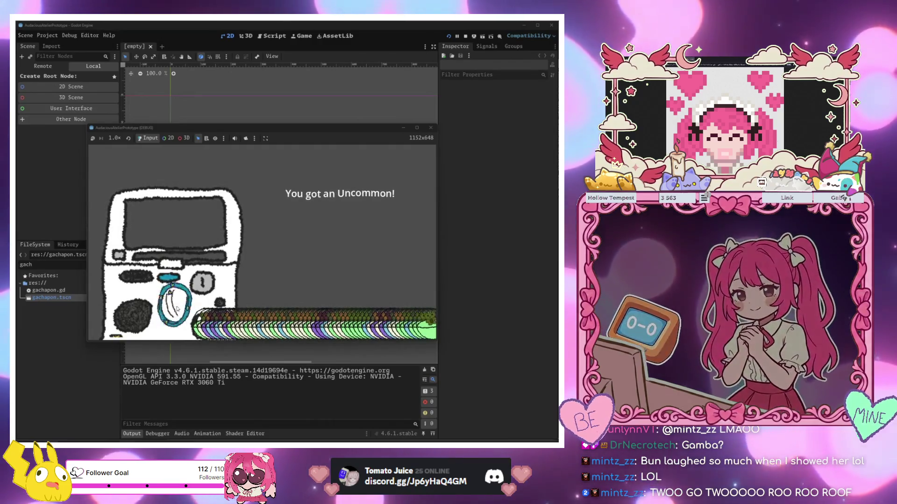
click(176, 309)
click(176, 310)
click(175, 309)
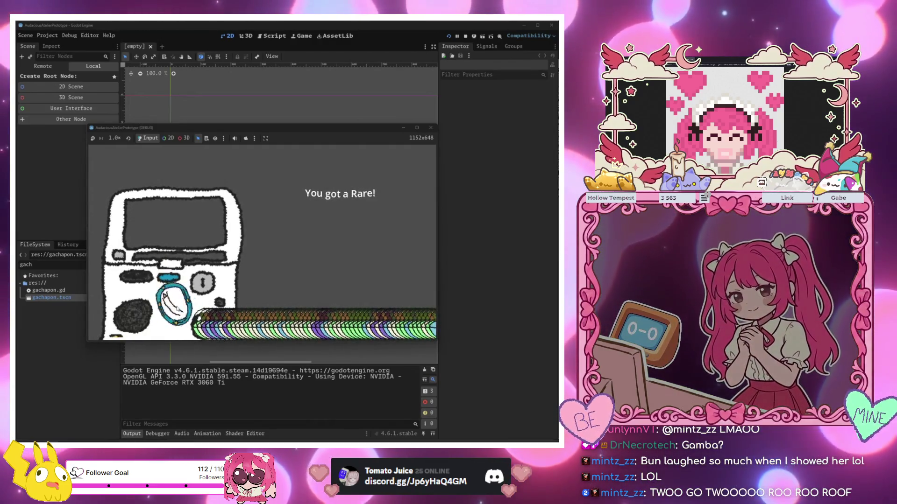
click(175, 310)
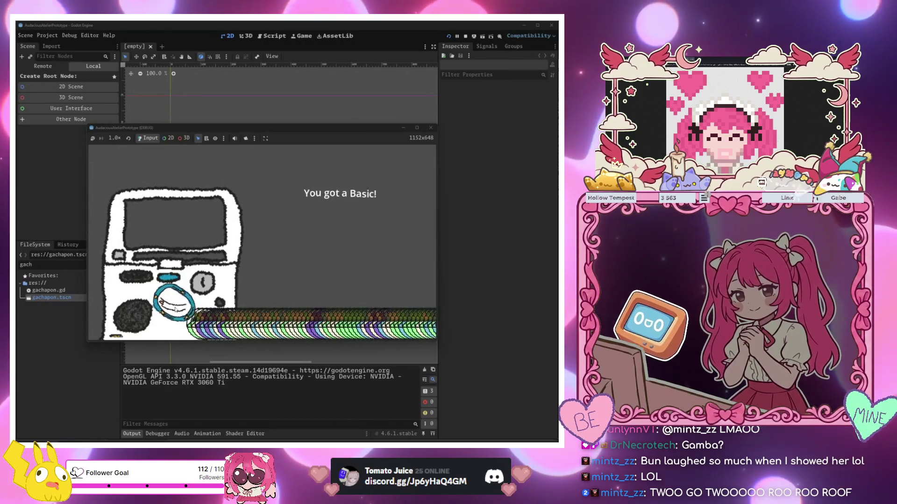
click(175, 309)
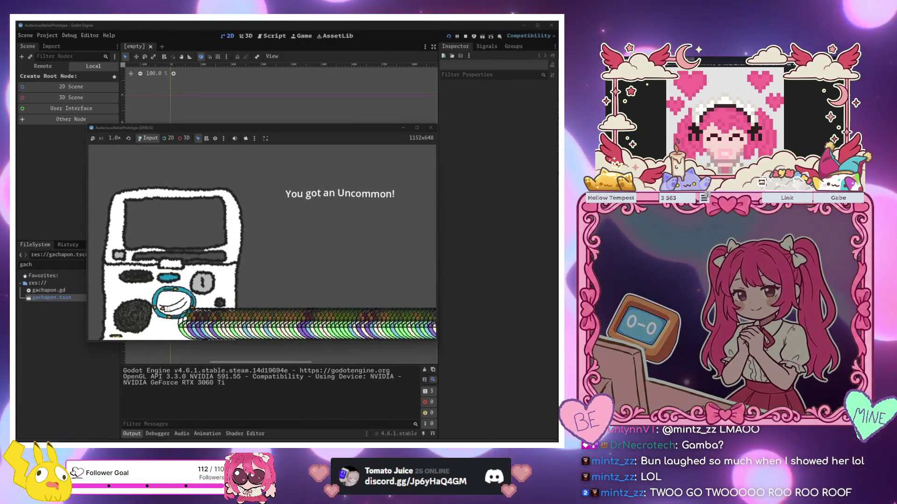
click(166, 308)
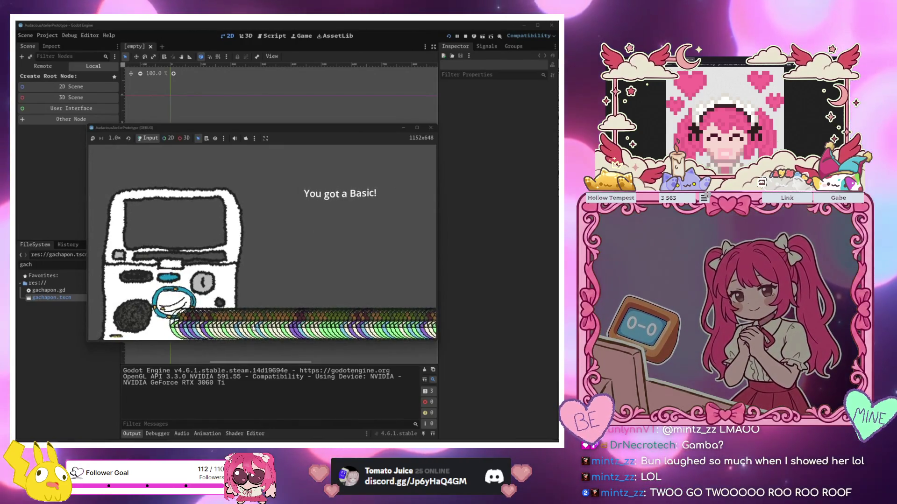
drag(267, 128, 340, 83)
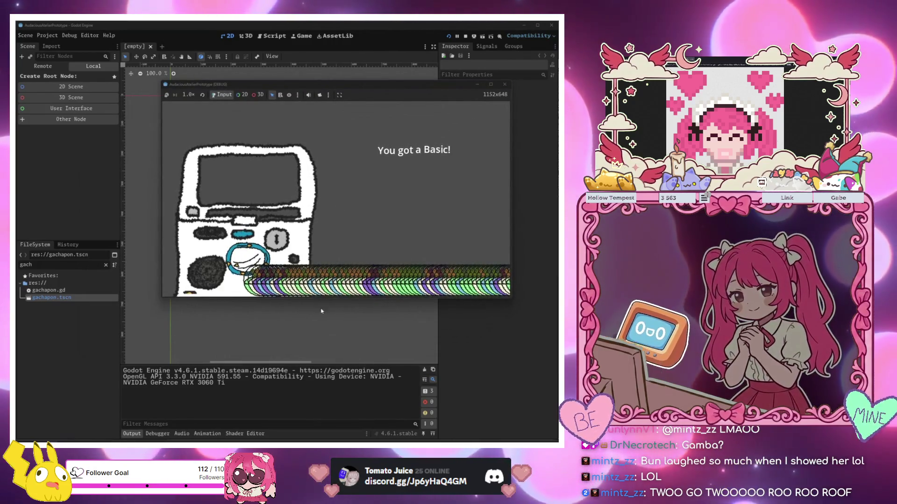
click(347, 234)
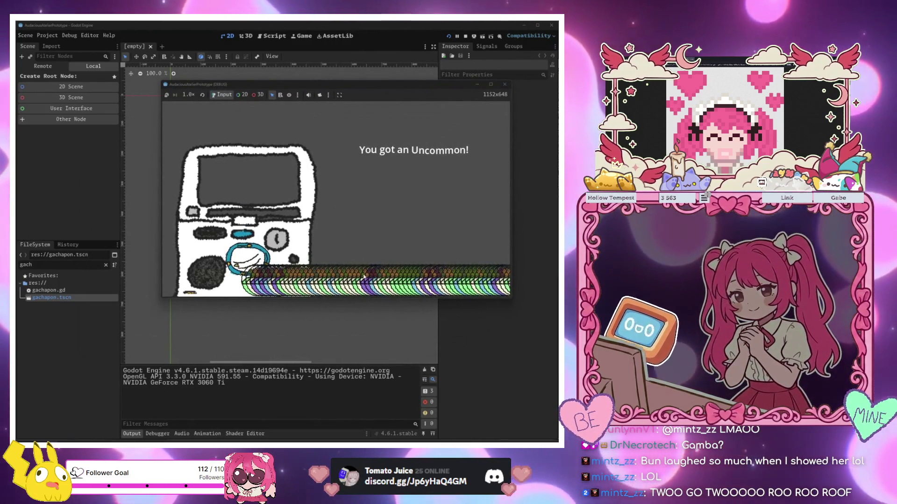
mouse_move(355, 89)
mouse_down()
mouse_move(303, 271)
mouse_move(312, 151)
mouse_up()
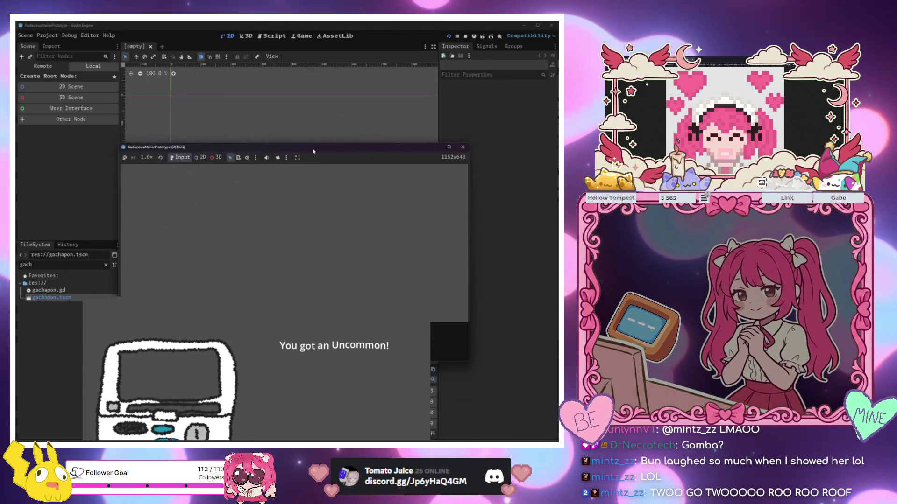
- Stop the gachapon game, clear the 'gach' file filter, and run the project with F5
click(462, 146)
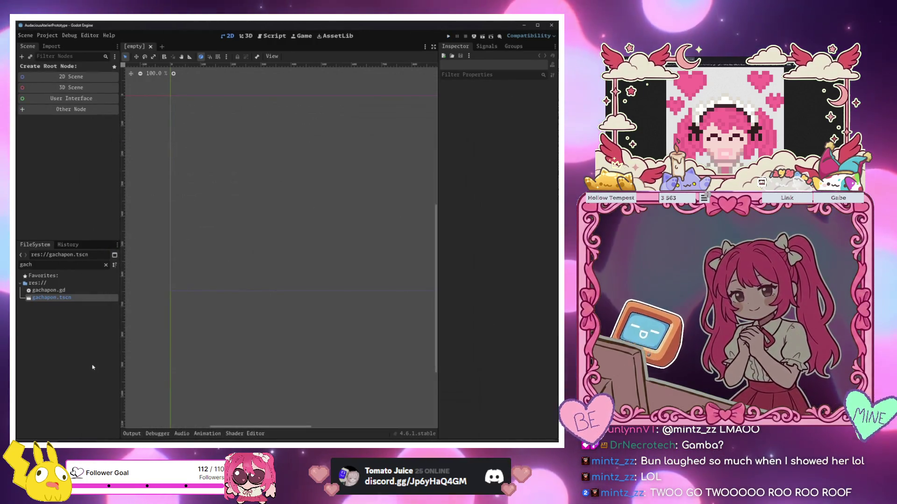
click(71, 299)
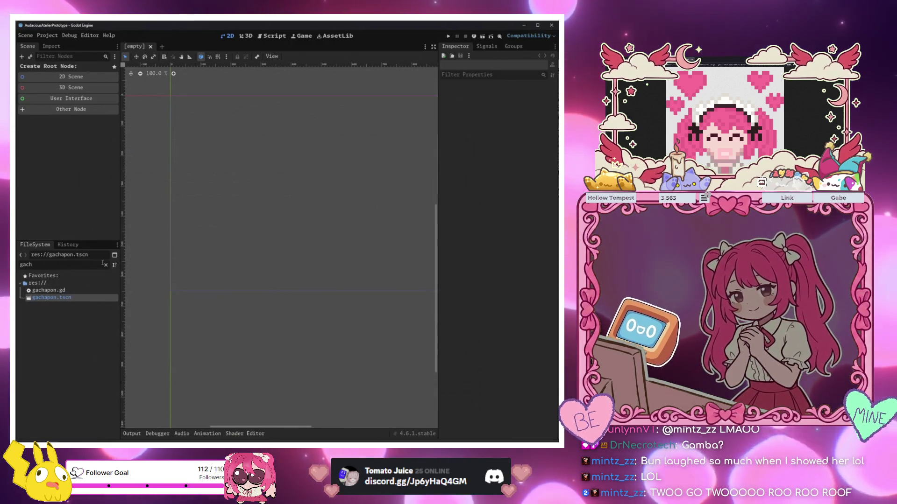
click(106, 265)
scroll(85, 357, up, 10)
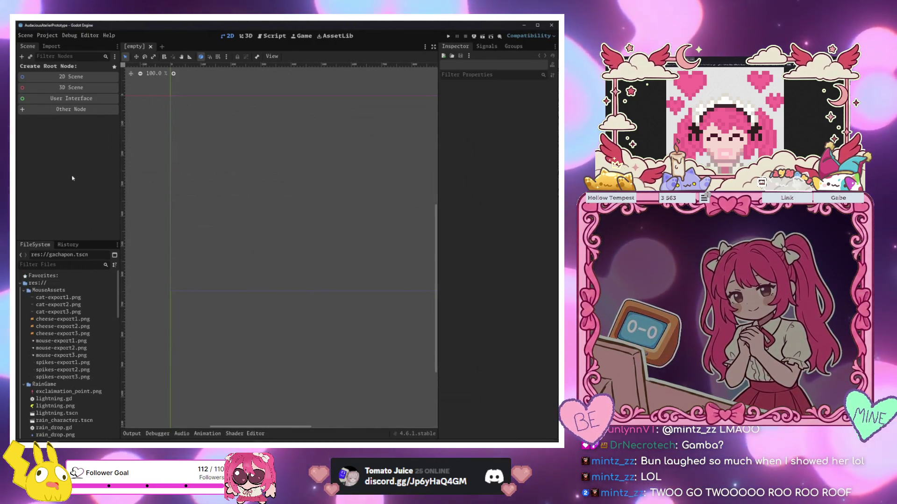
key(F5)
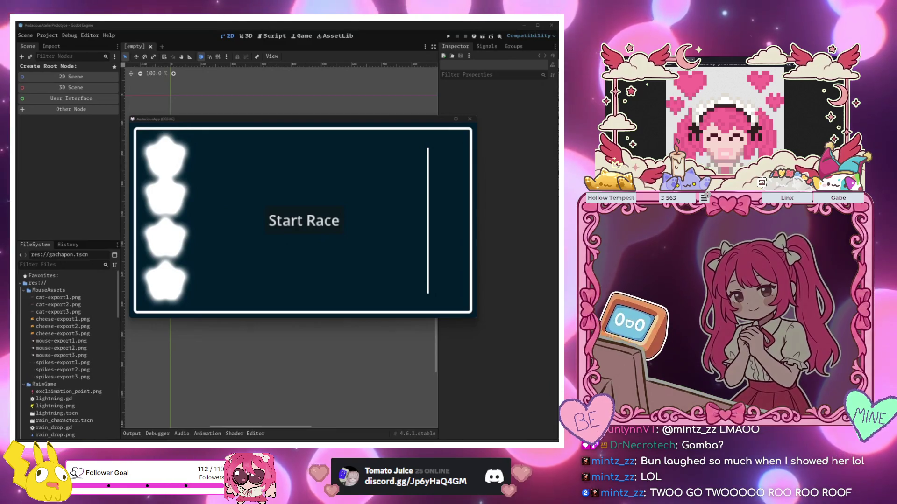
- Start a star race, watch Star #2 win, then start another race
drag(427, 124, 449, 115)
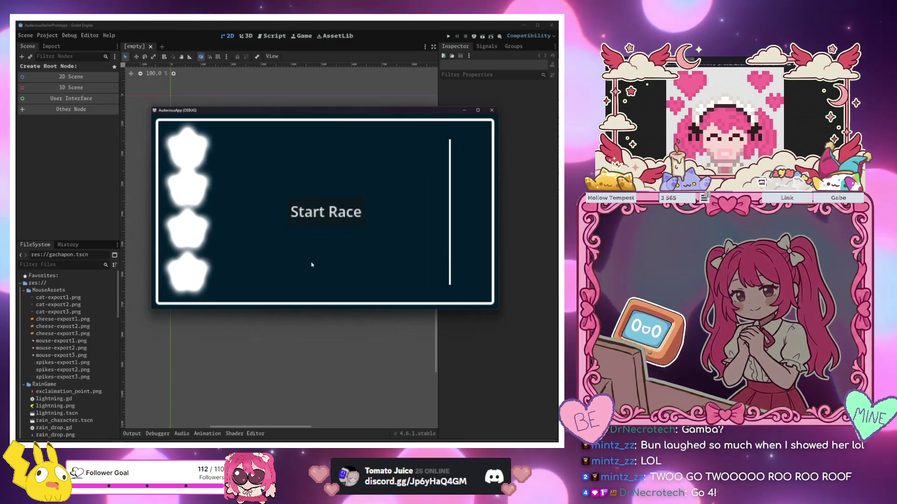
click(332, 215)
drag(266, 113, 226, 117)
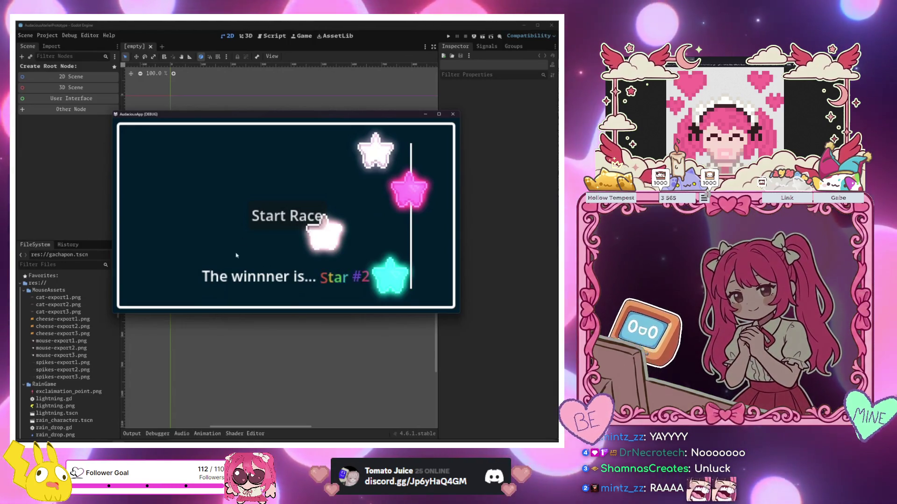
click(303, 214)
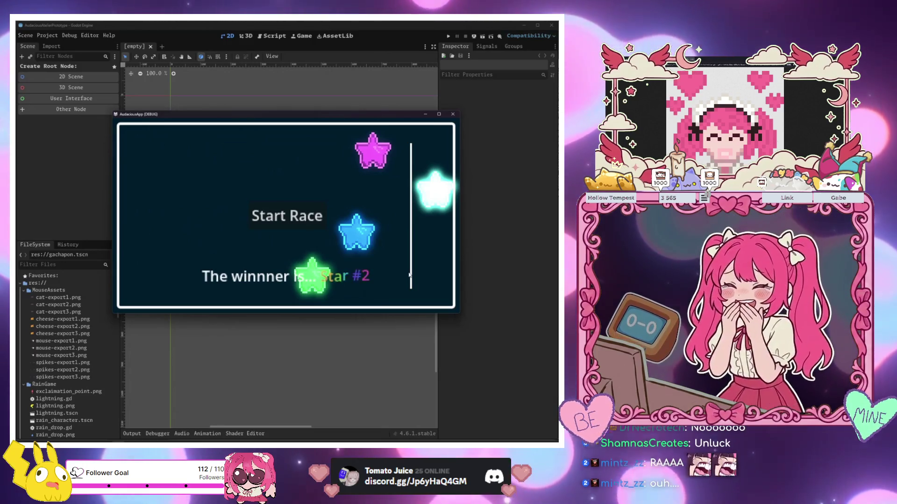
key(super)
- Compute 0.25 × 0.25 = 0.0625 in Calculator, then return to the game window
text(calc)
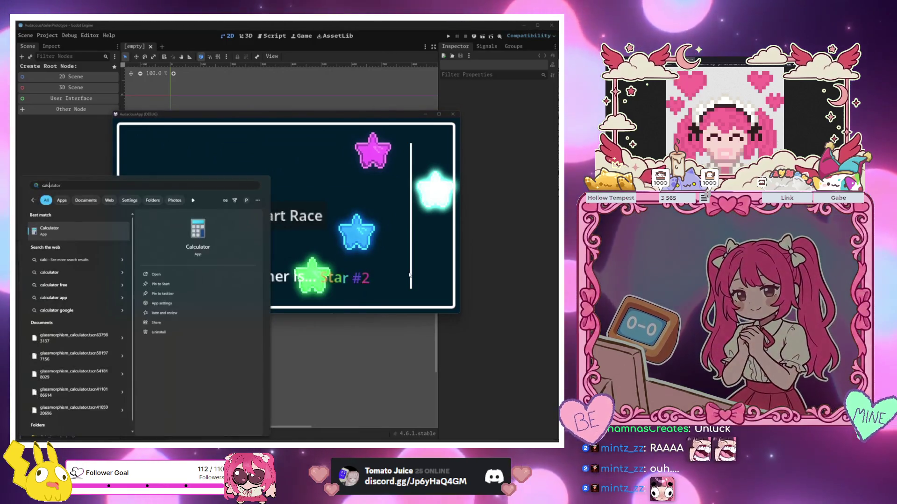
key(Return)
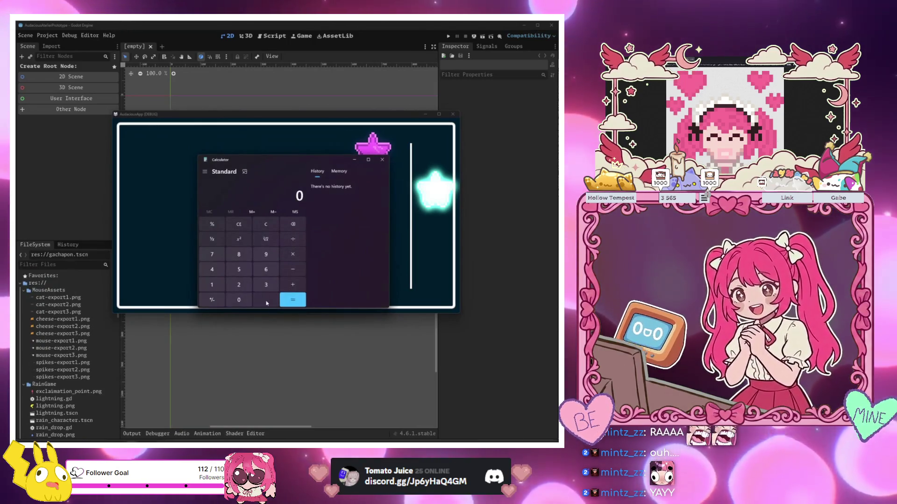
text(0.25)
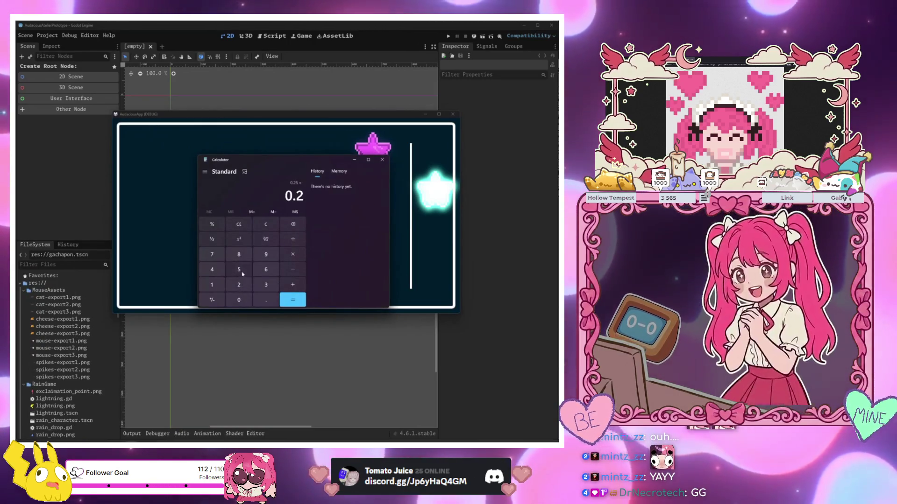
key(Return)
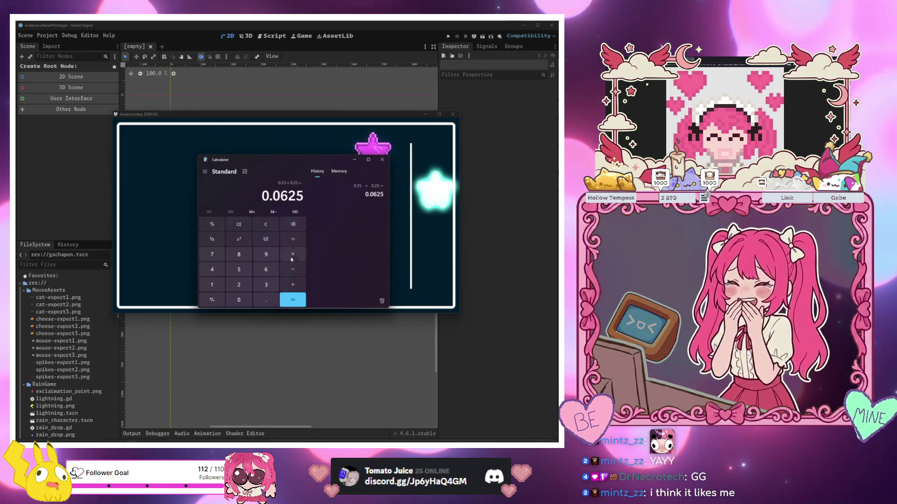
click(398, 205)
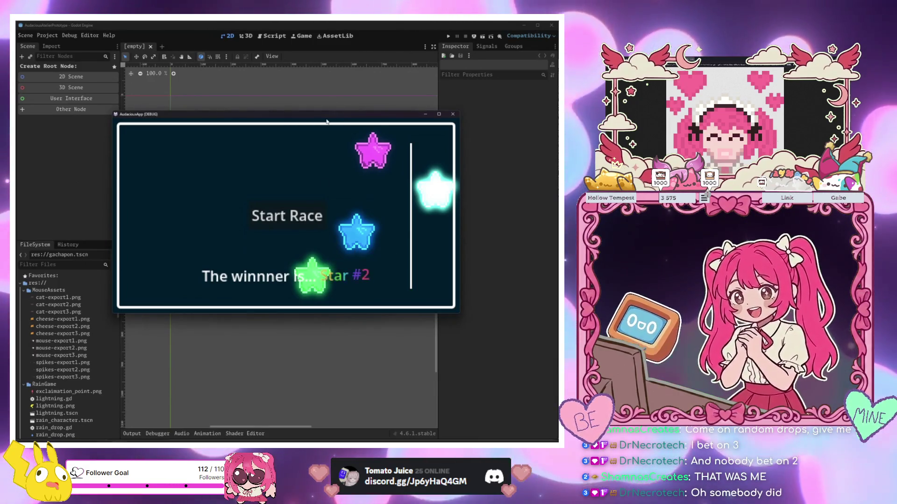
- Shift the game window down-right and run two races, the second won by Star #3
mouse_move(327, 120)
mouse_down()
mouse_move(364, 131)
mouse_move(365, 144)
mouse_up()
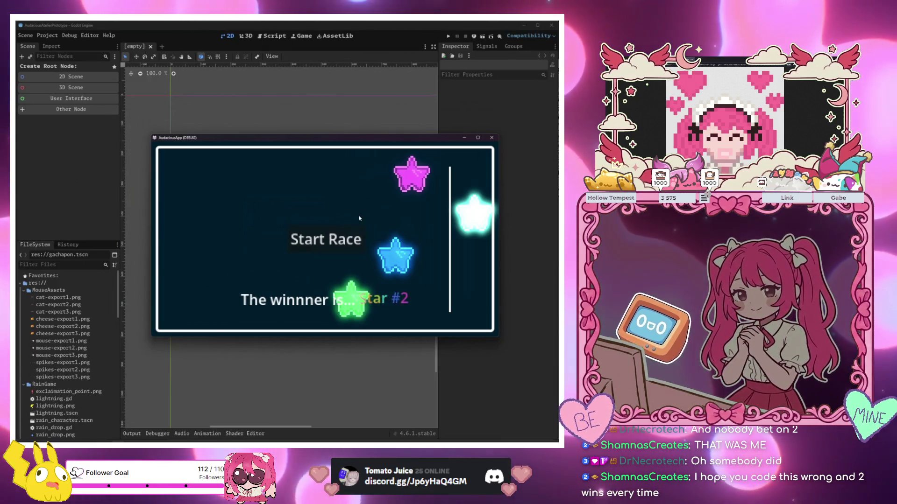
click(332, 237)
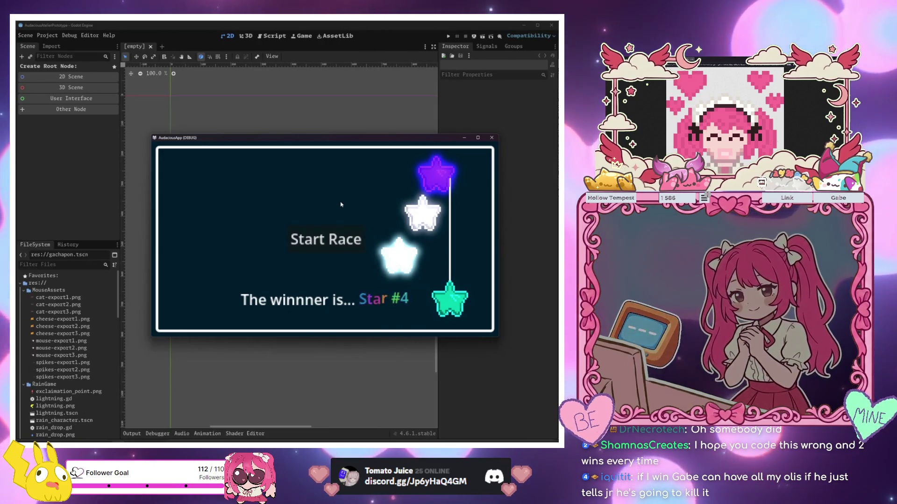
click(346, 247)
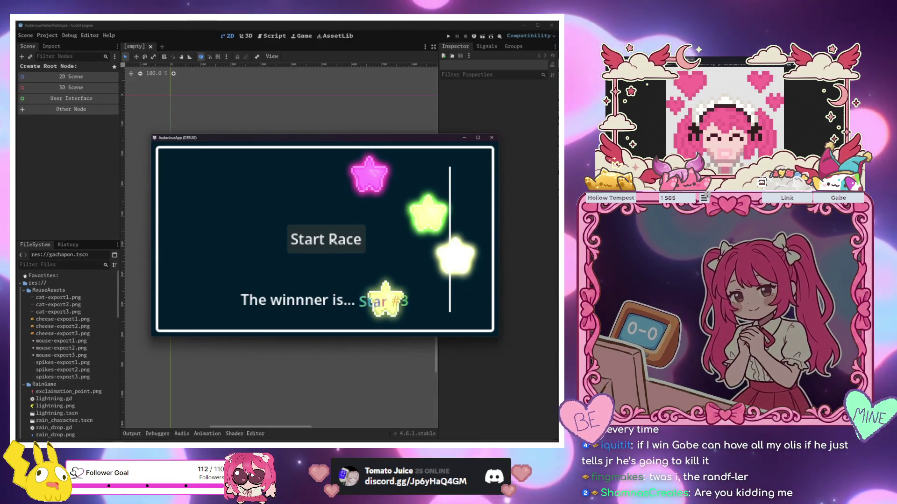
- Run a race won by Star #3, then restart with all four stars at the line
click(332, 241)
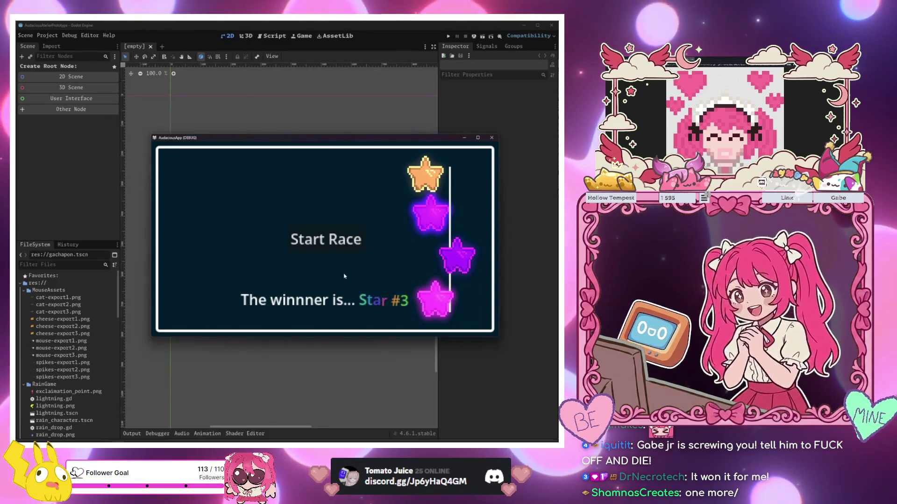
click(337, 240)
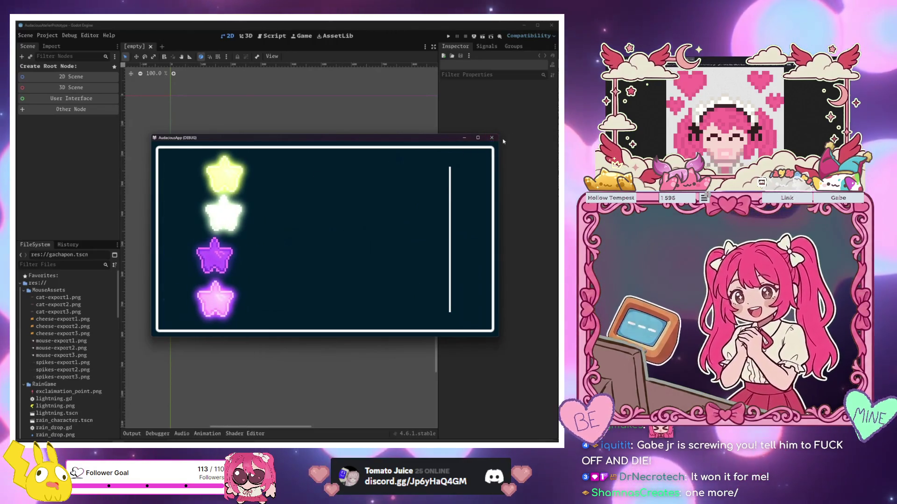
- Stop the game, return to the star_race_game editor and run that scene again
key(F8)
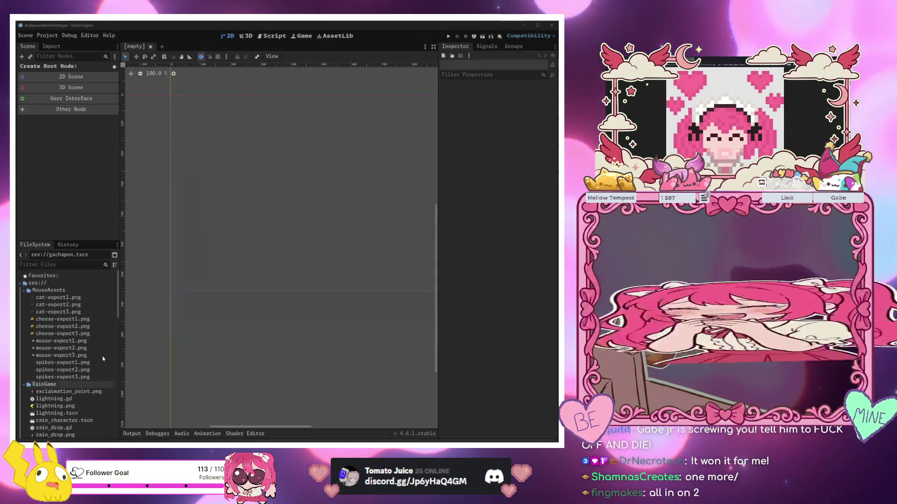
click(110, 416)
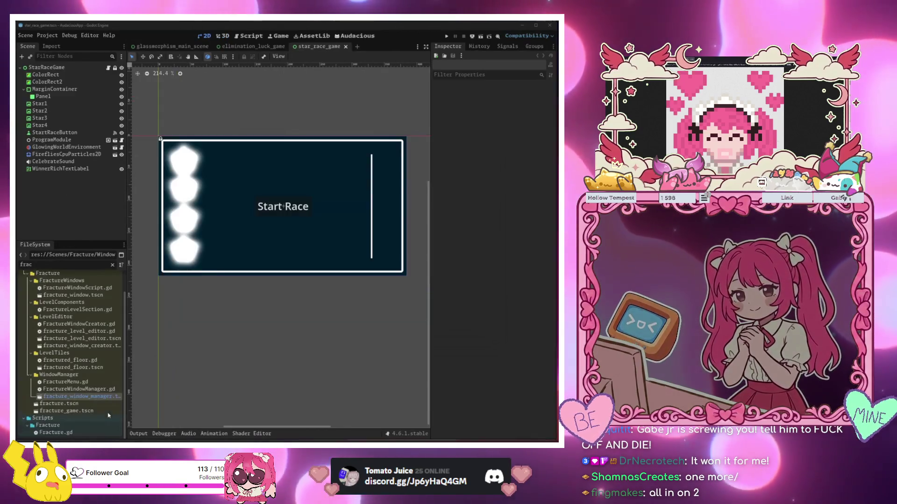
right_click(352, 52)
click(369, 89)
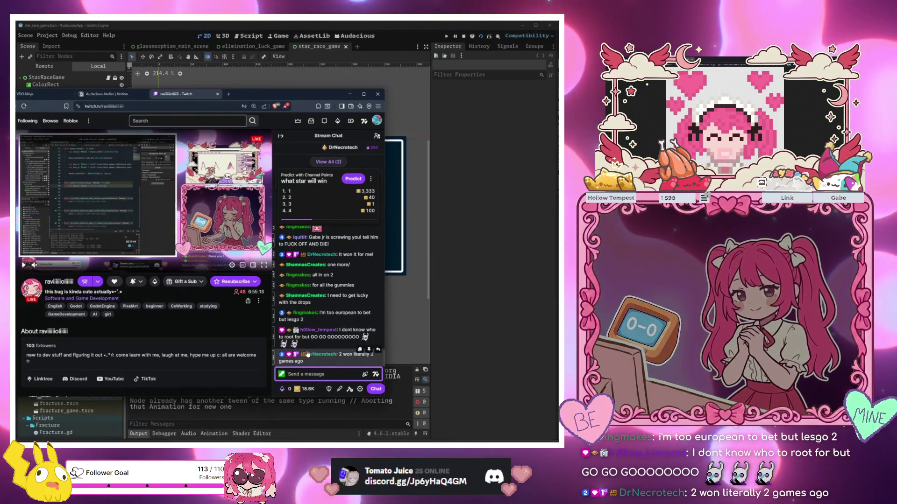
- Browse the Power-ups & Rewards channel-points list, then minimize the Twitch browser window
click(306, 389)
scroll(332, 351, down, 1)
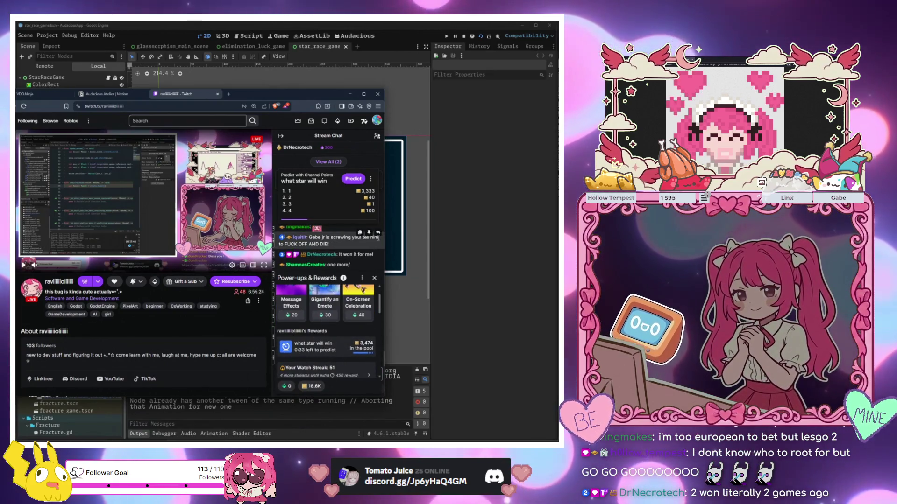
click(375, 278)
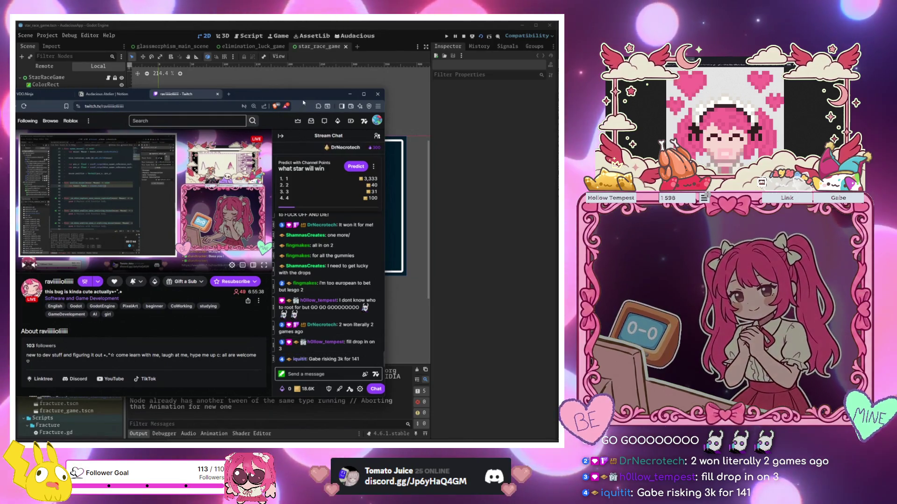
drag(306, 98, 298, 99)
click(342, 96)
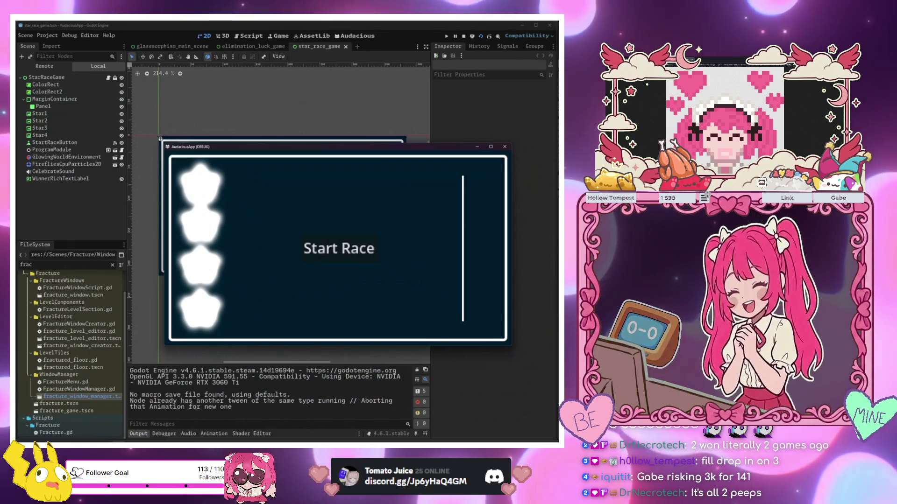
- Start a race and move the game window up-left while Star #3 wins
click(506, 147)
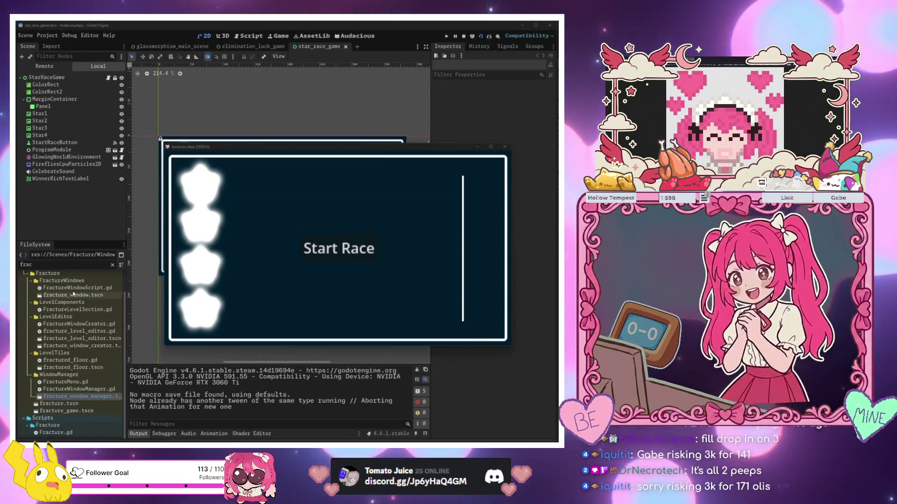
click(327, 254)
drag(307, 149, 263, 119)
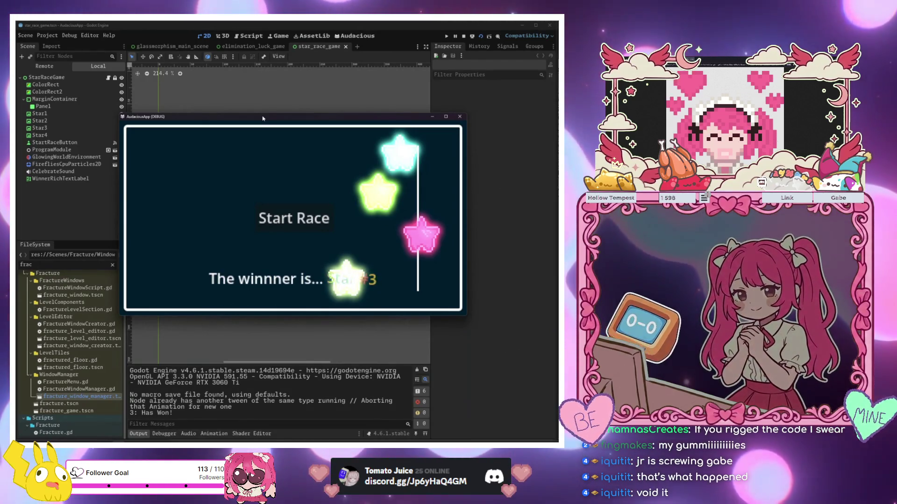
- Start another race, won by Star #2 and logged as '2: Has Won!'
click(317, 217)
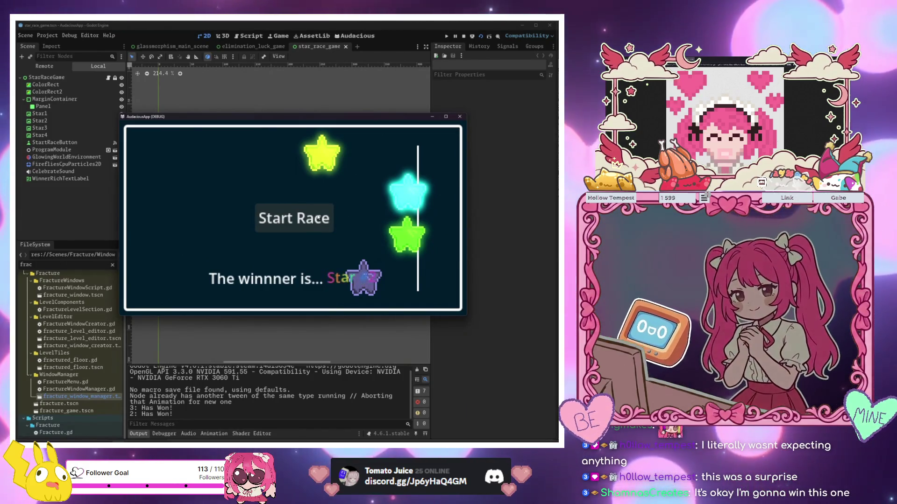
- Run two back-to-back races, won by Star #4 and then Star #3
click(318, 218)
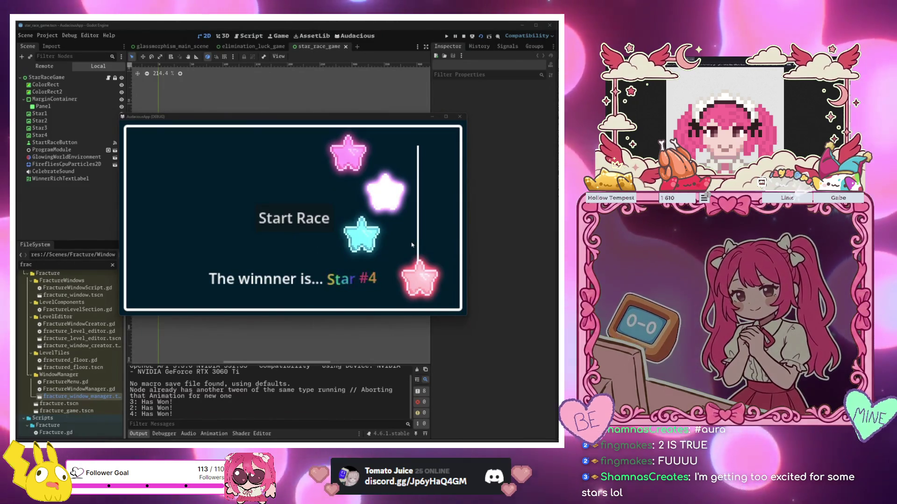
click(310, 219)
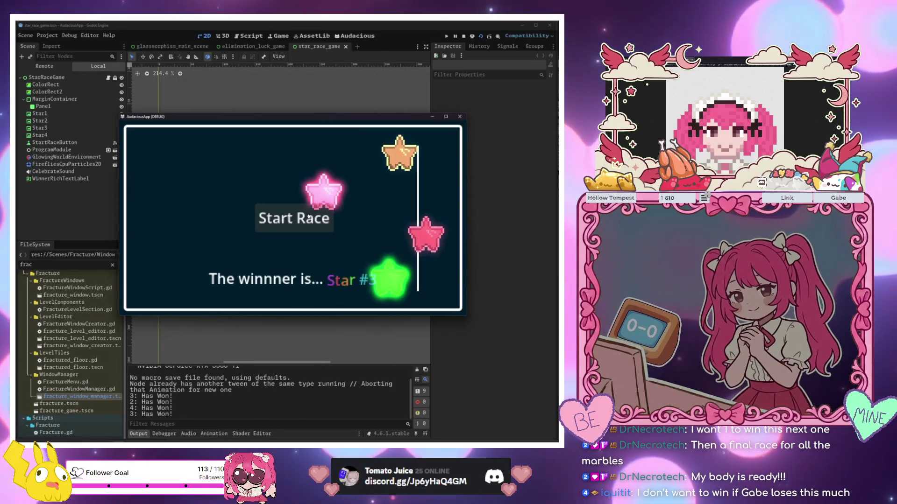